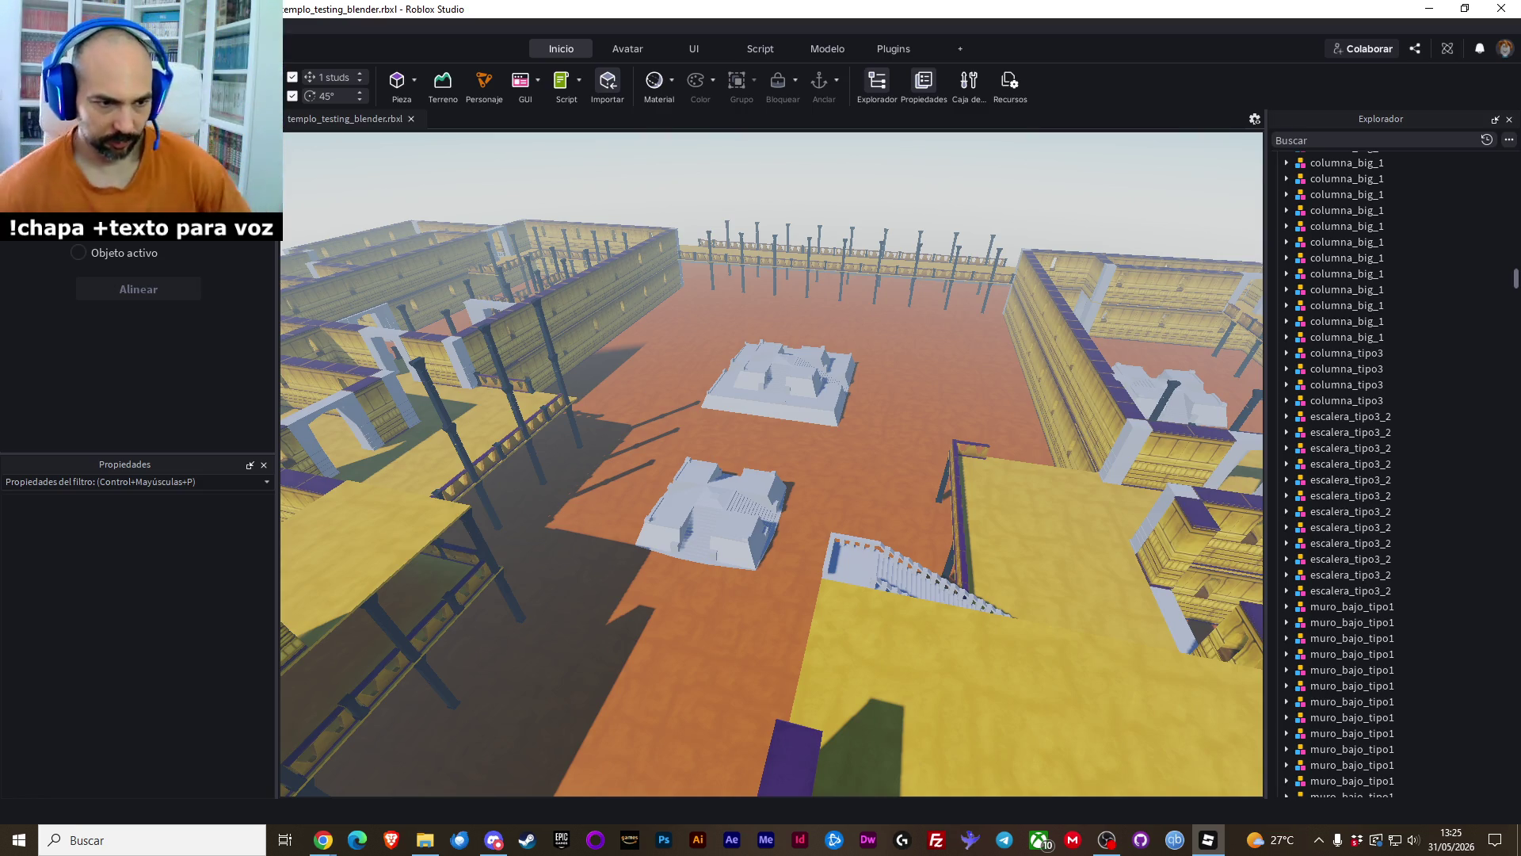
Orbit down over the courtyard for a close view of the walkway slab beside the staircase
drag(713, 444, 758, 442)
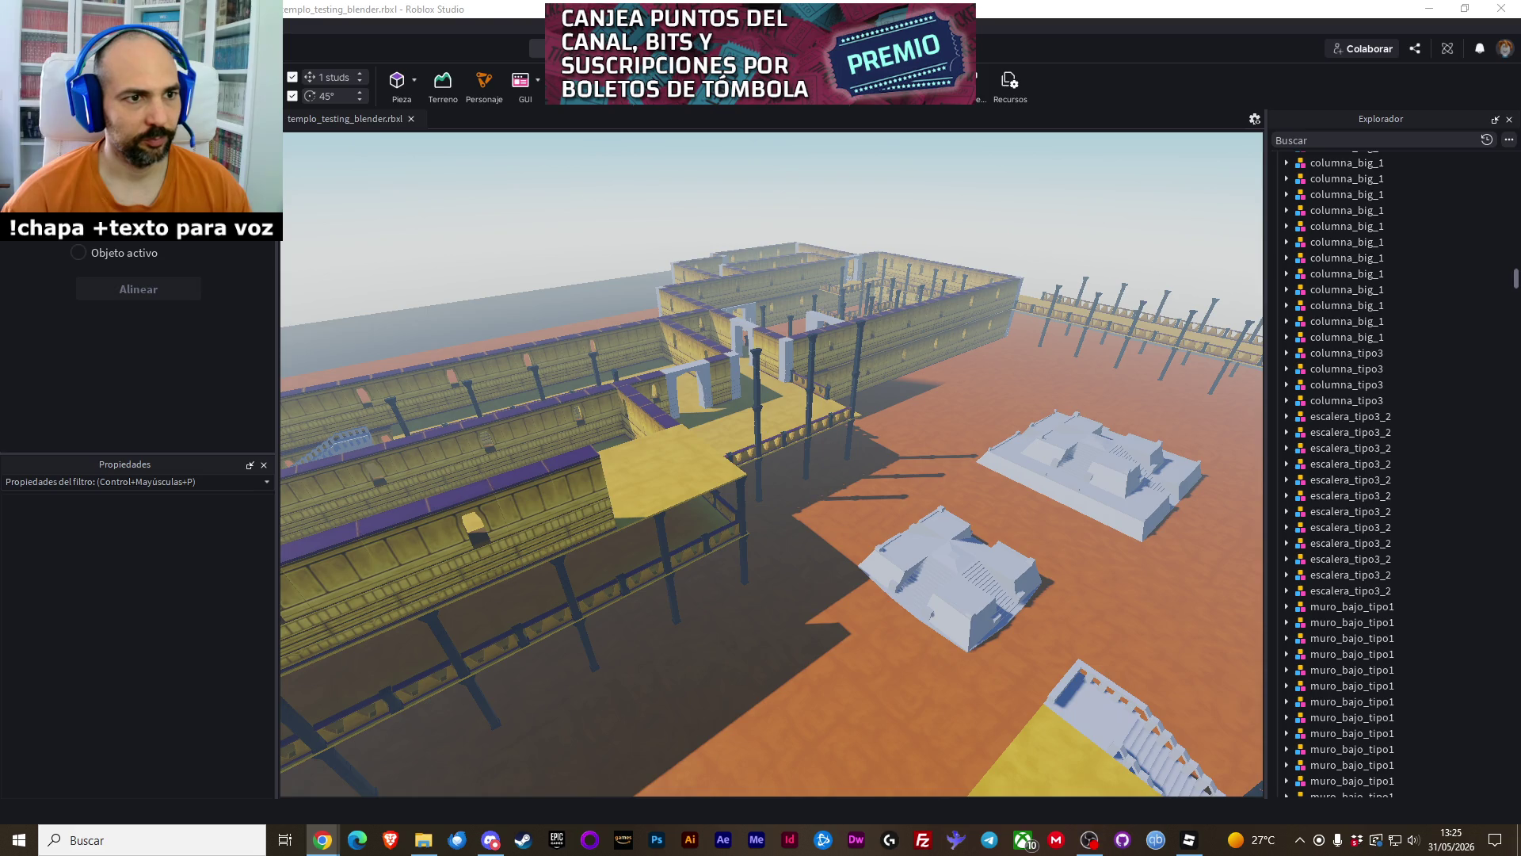
drag(827, 508, 851, 489)
click(850, 489)
drag(931, 534, 951, 539)
Stretch the upper walkway floor slab to a length of 144.996 with the Scale tool
click(755, 466)
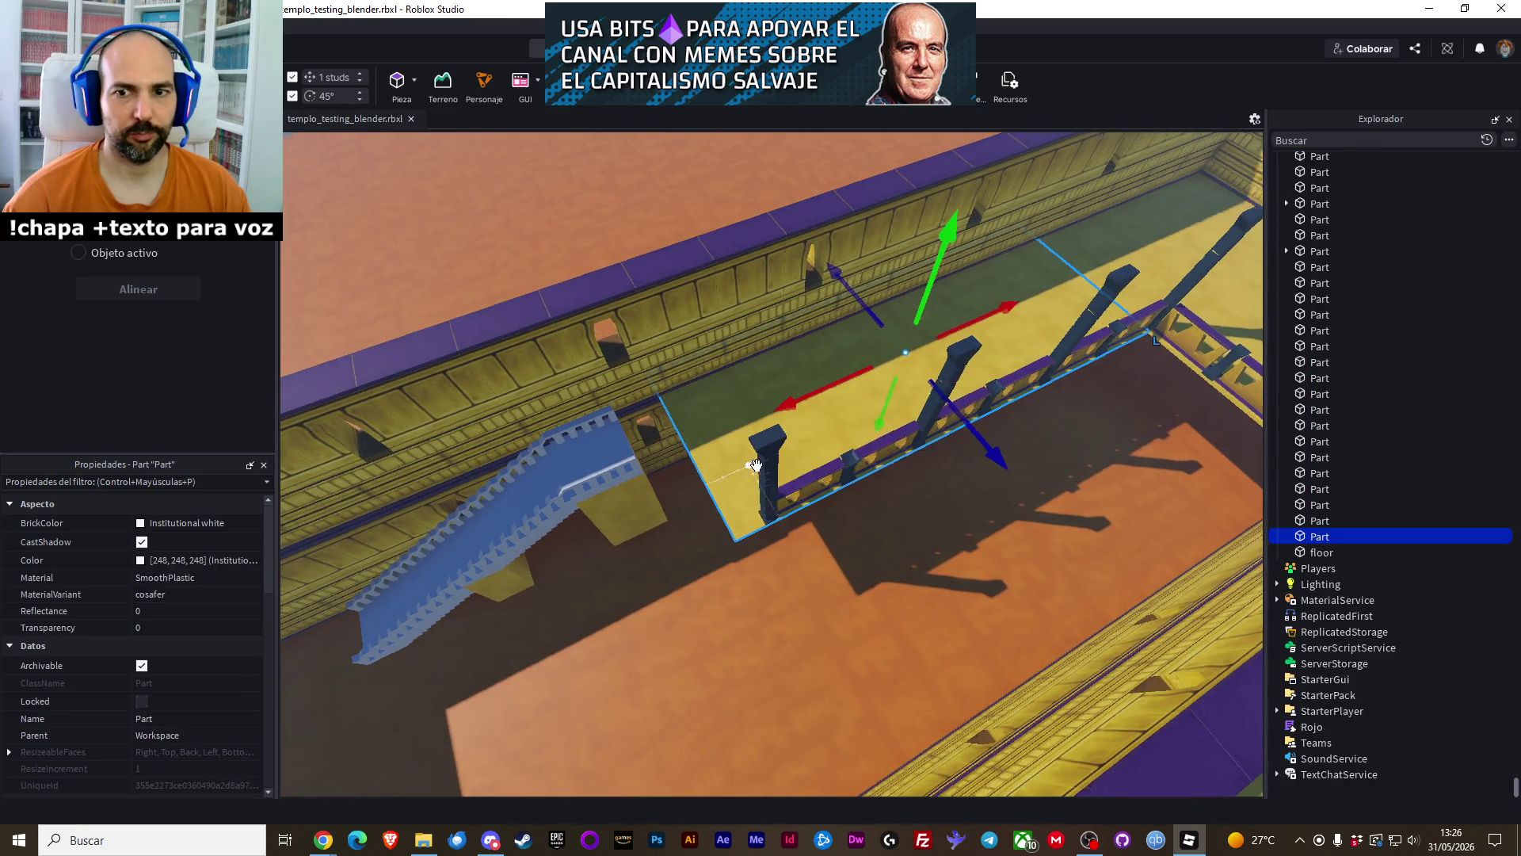
scroll(755, 466, up, 2)
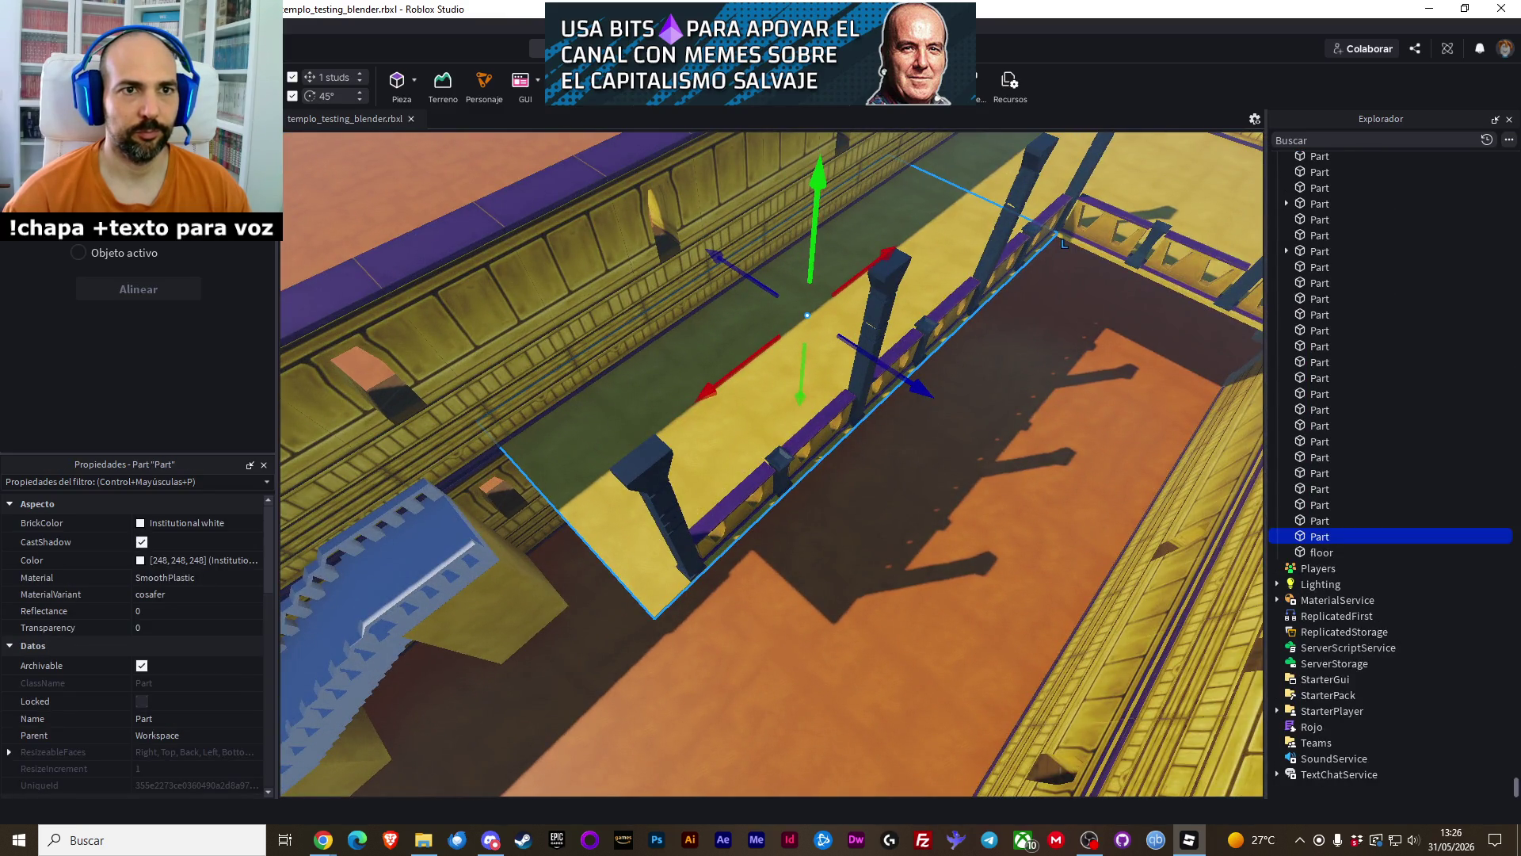
key(ctrl+3)
drag(531, 547, 579, 533)
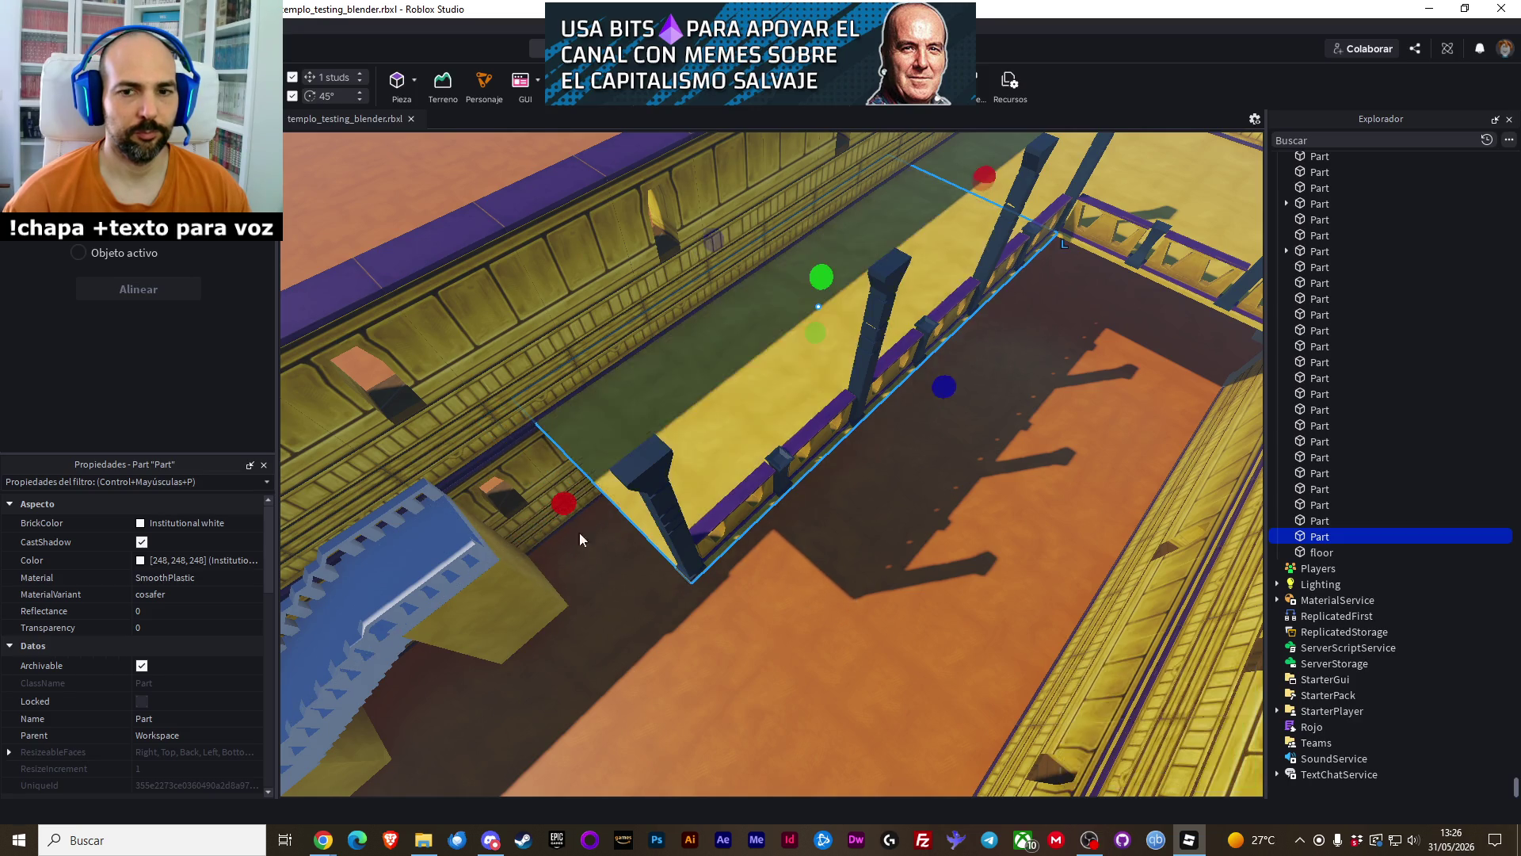
scroll(578, 533, up, 3)
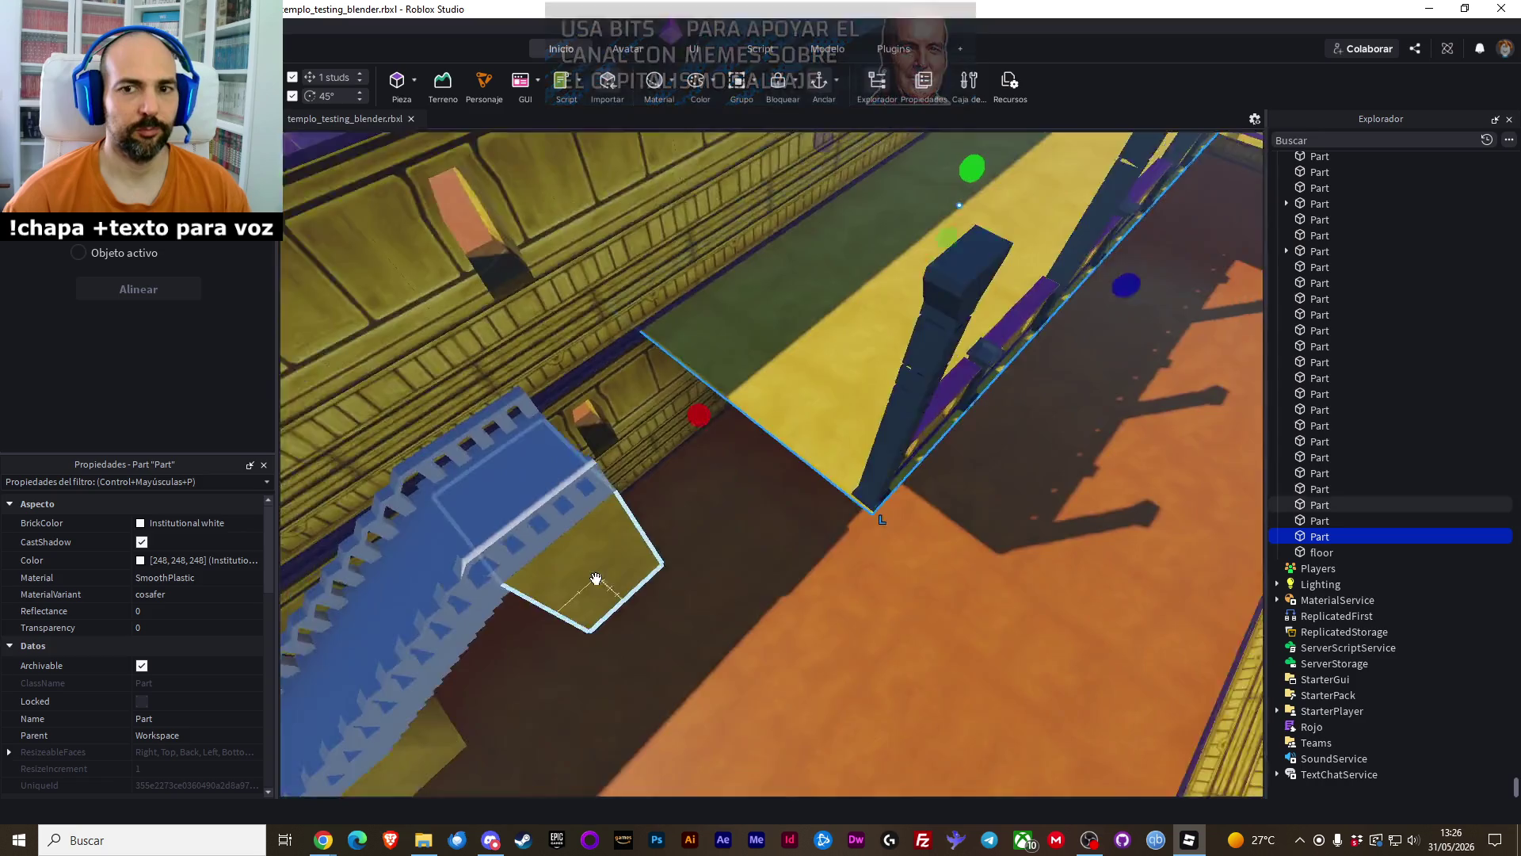
scroll(596, 578, down, 5)
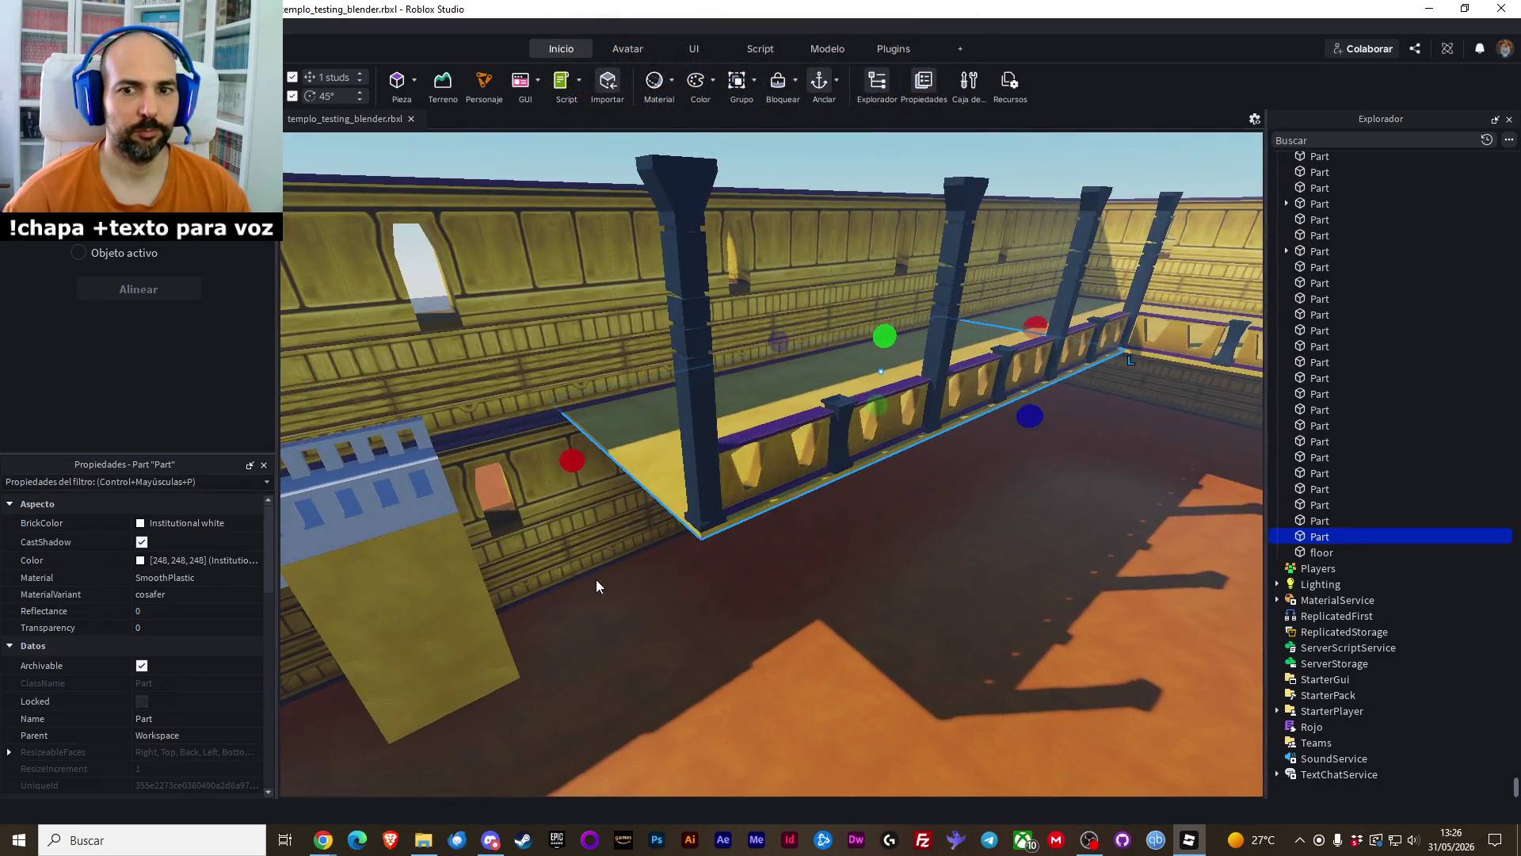
Deselect the slab and select the muro_bajo_tipo1 low wall
click(710, 569)
scroll(708, 569, down, 5)
scroll(715, 554, up, 5)
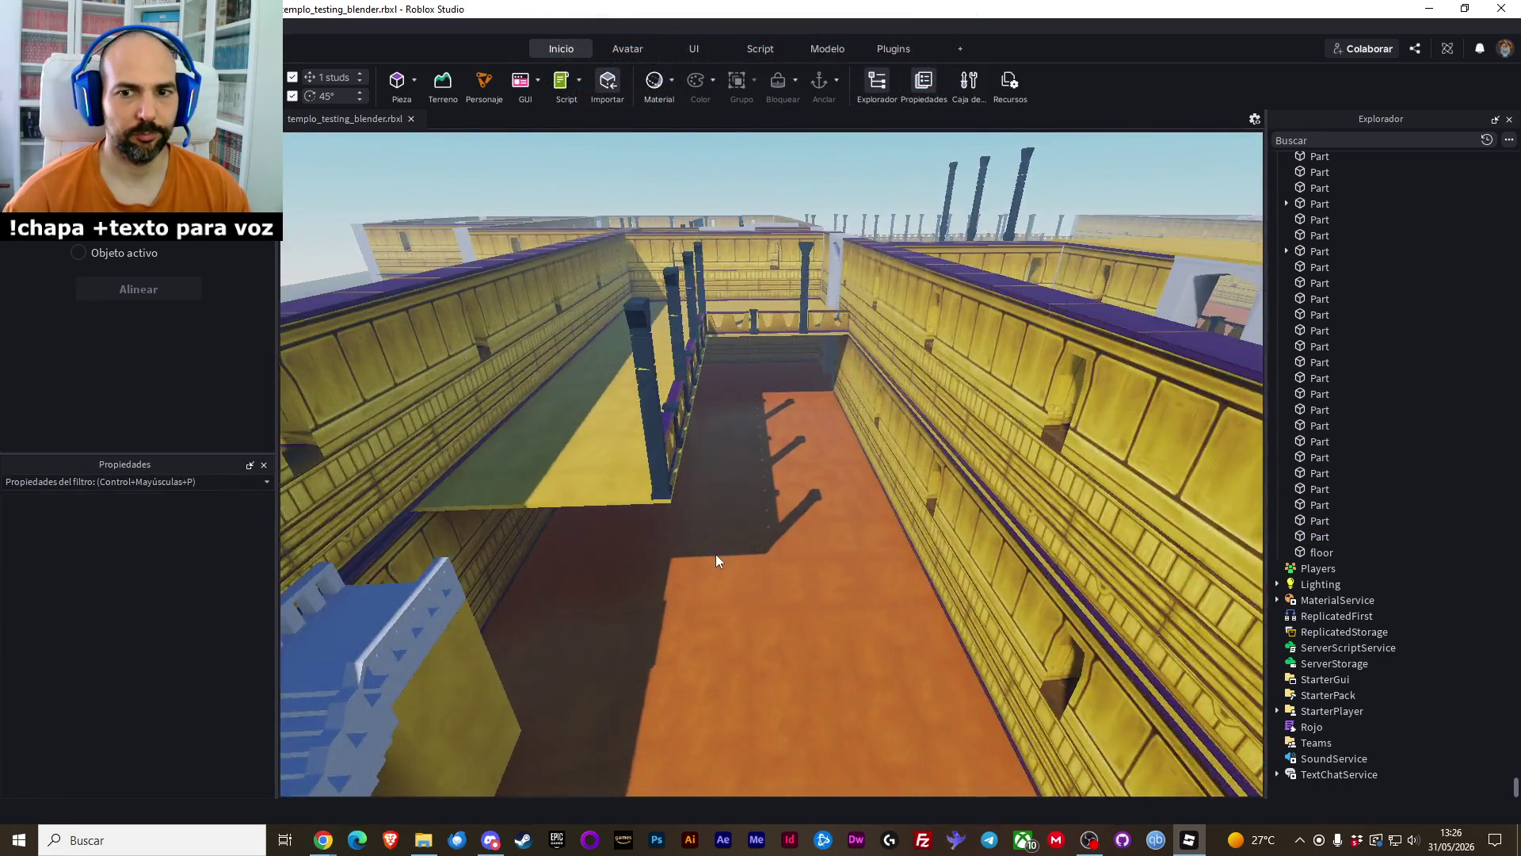
click(640, 564)
Duplicate the muro_bajo_tipo1 low wall and slide the copy 10 studs along the hall
scroll(640, 564, up, 5)
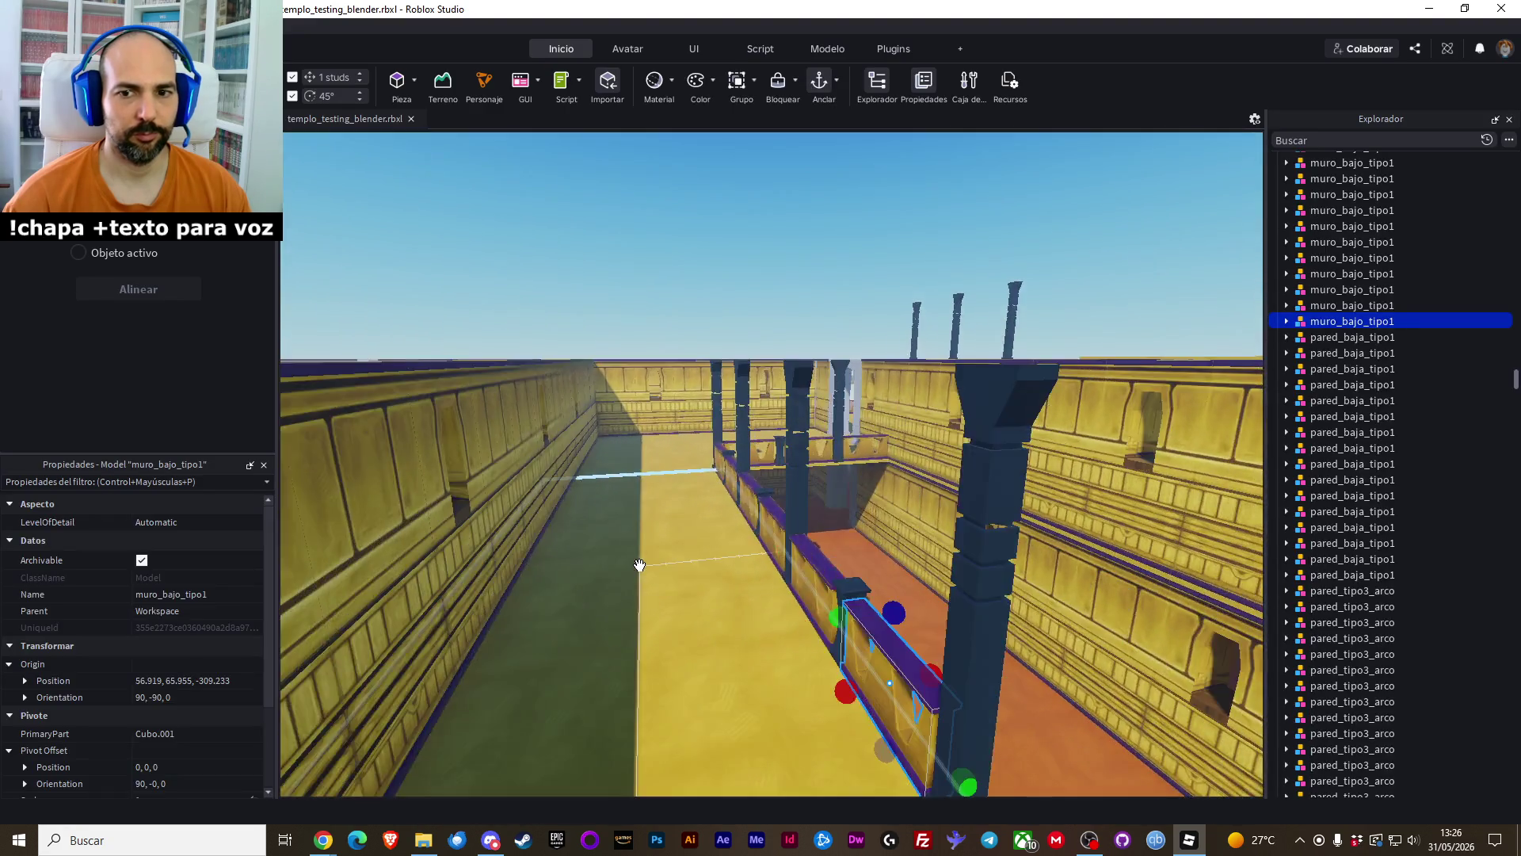
drag(640, 564, 587, 557)
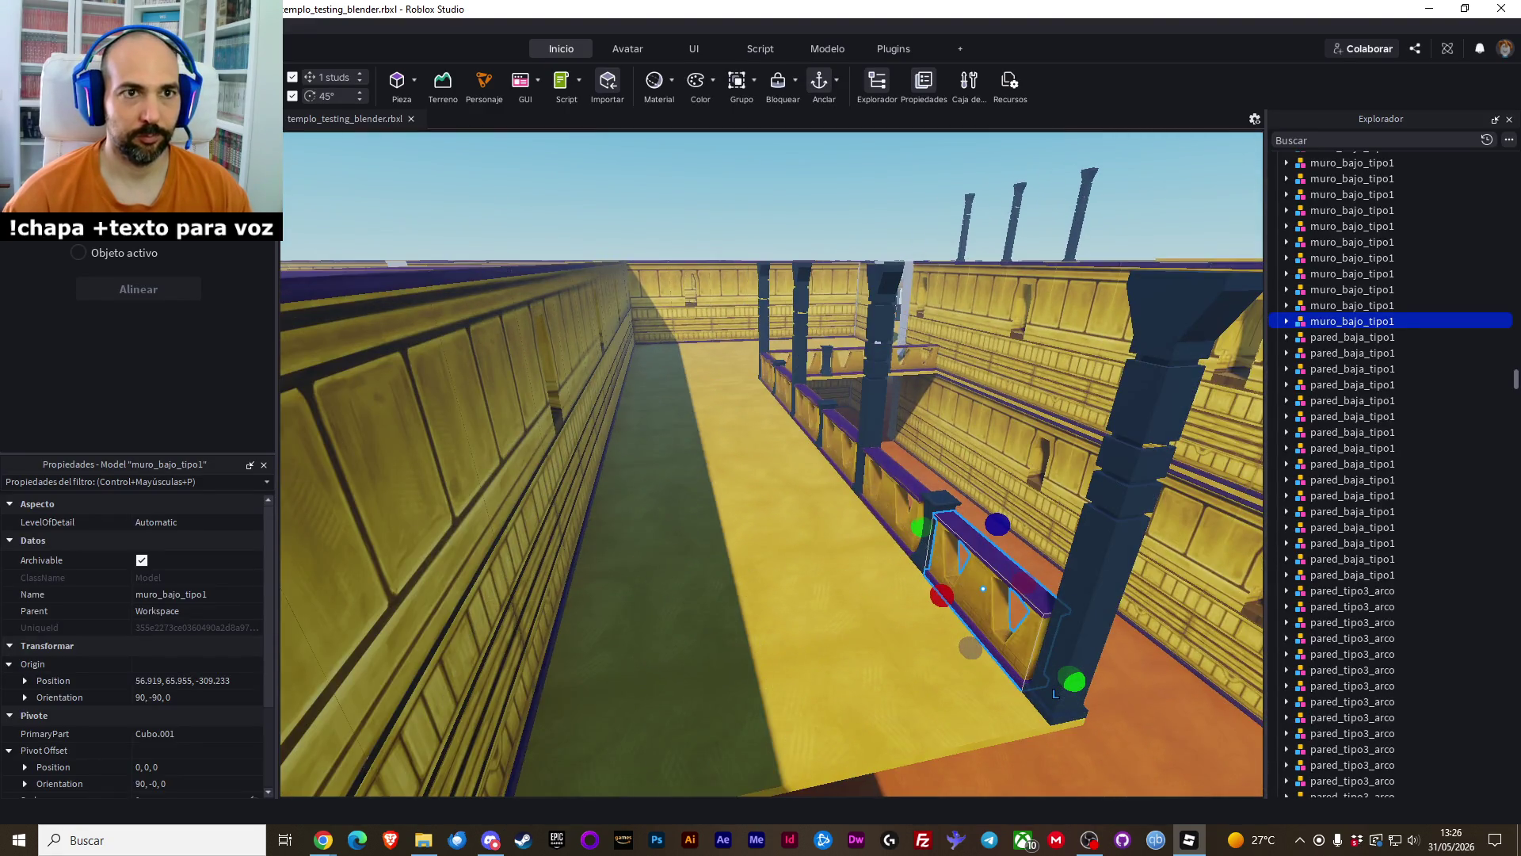
key(ctrl+2)
right_click(988, 586)
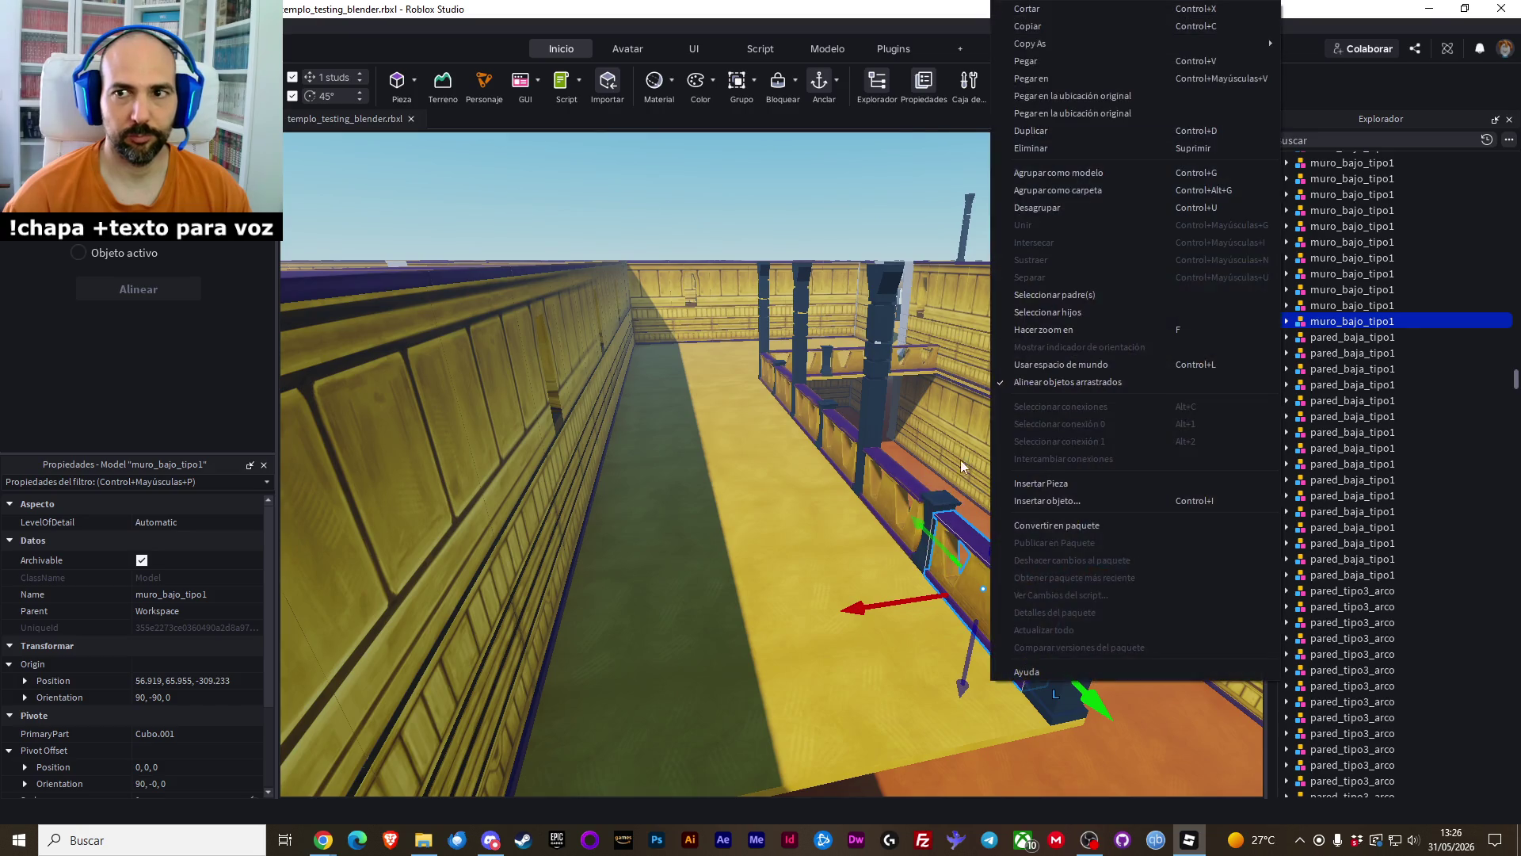
click(1048, 99)
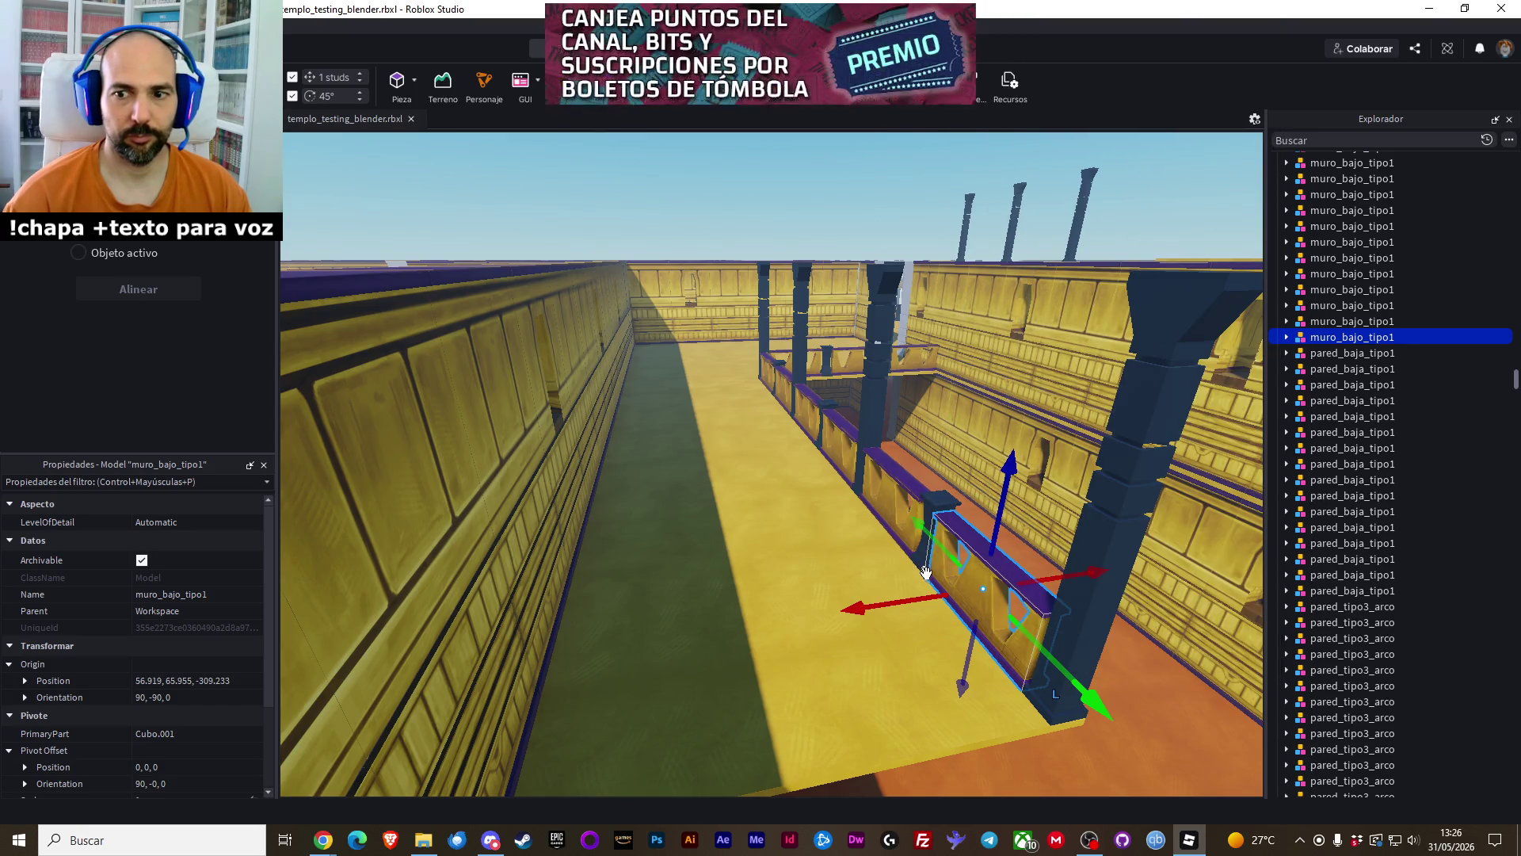
drag(921, 606, 840, 611)
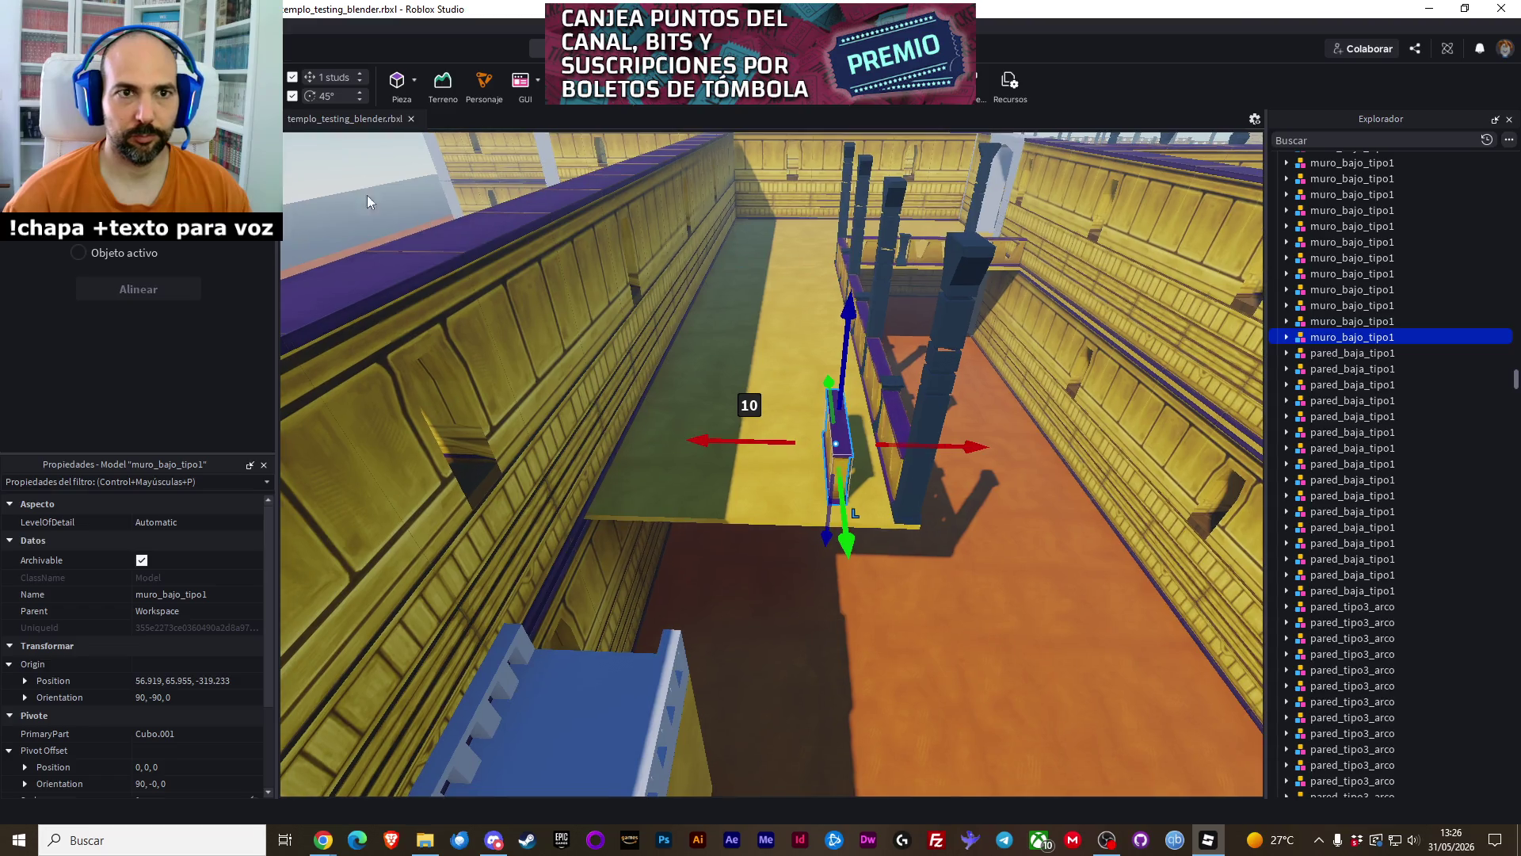
Rotate the copied wall 90° and shift it 2 studs across the walkway end
key(ctrl+4)
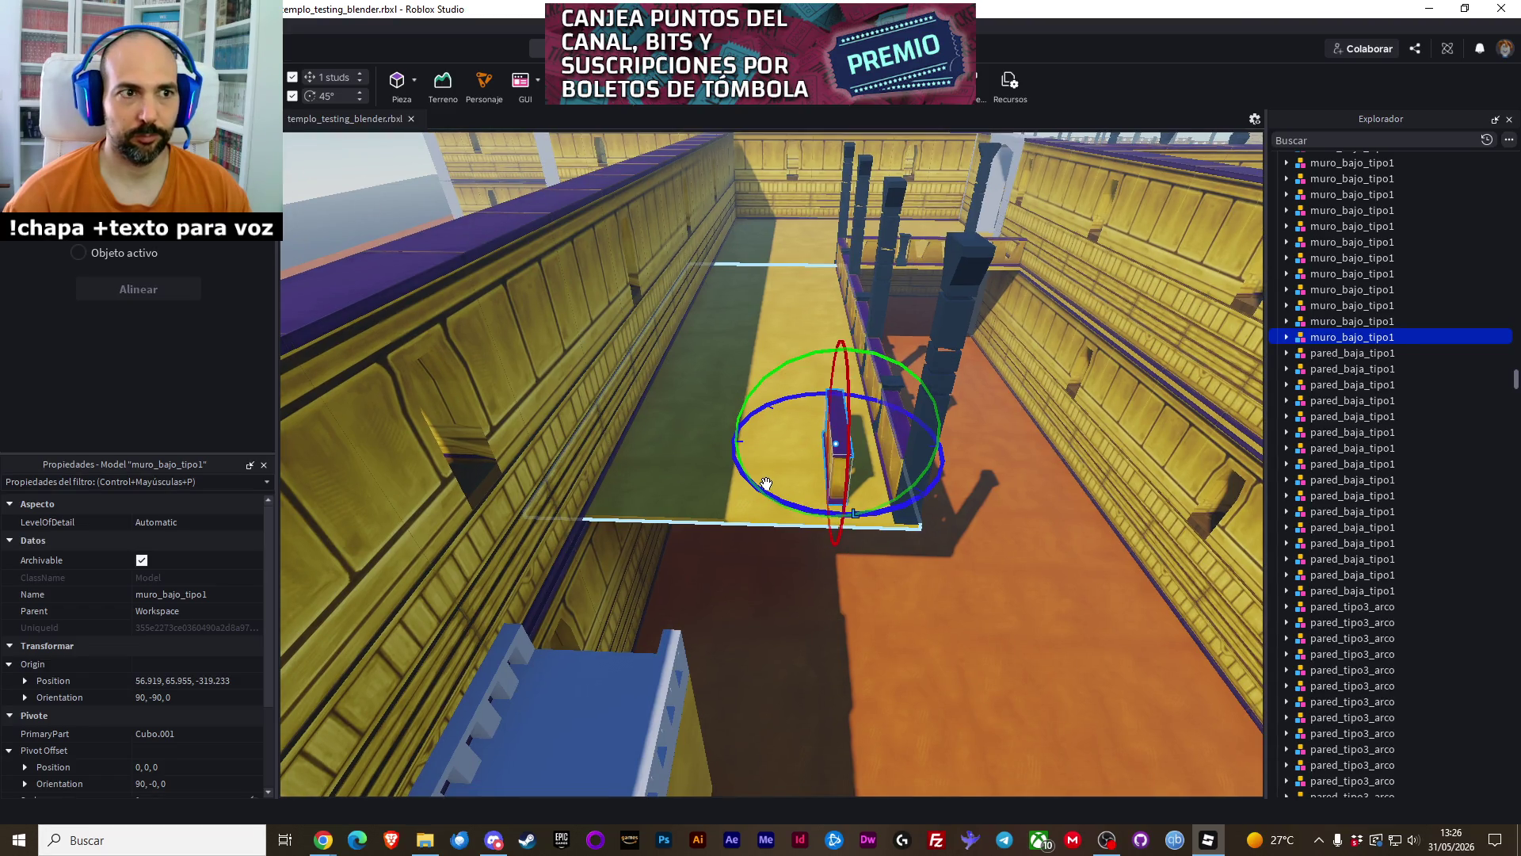
mouse_move(765, 483)
mouse_down()
mouse_move(943, 532)
mouse_move(970, 557)
mouse_up()
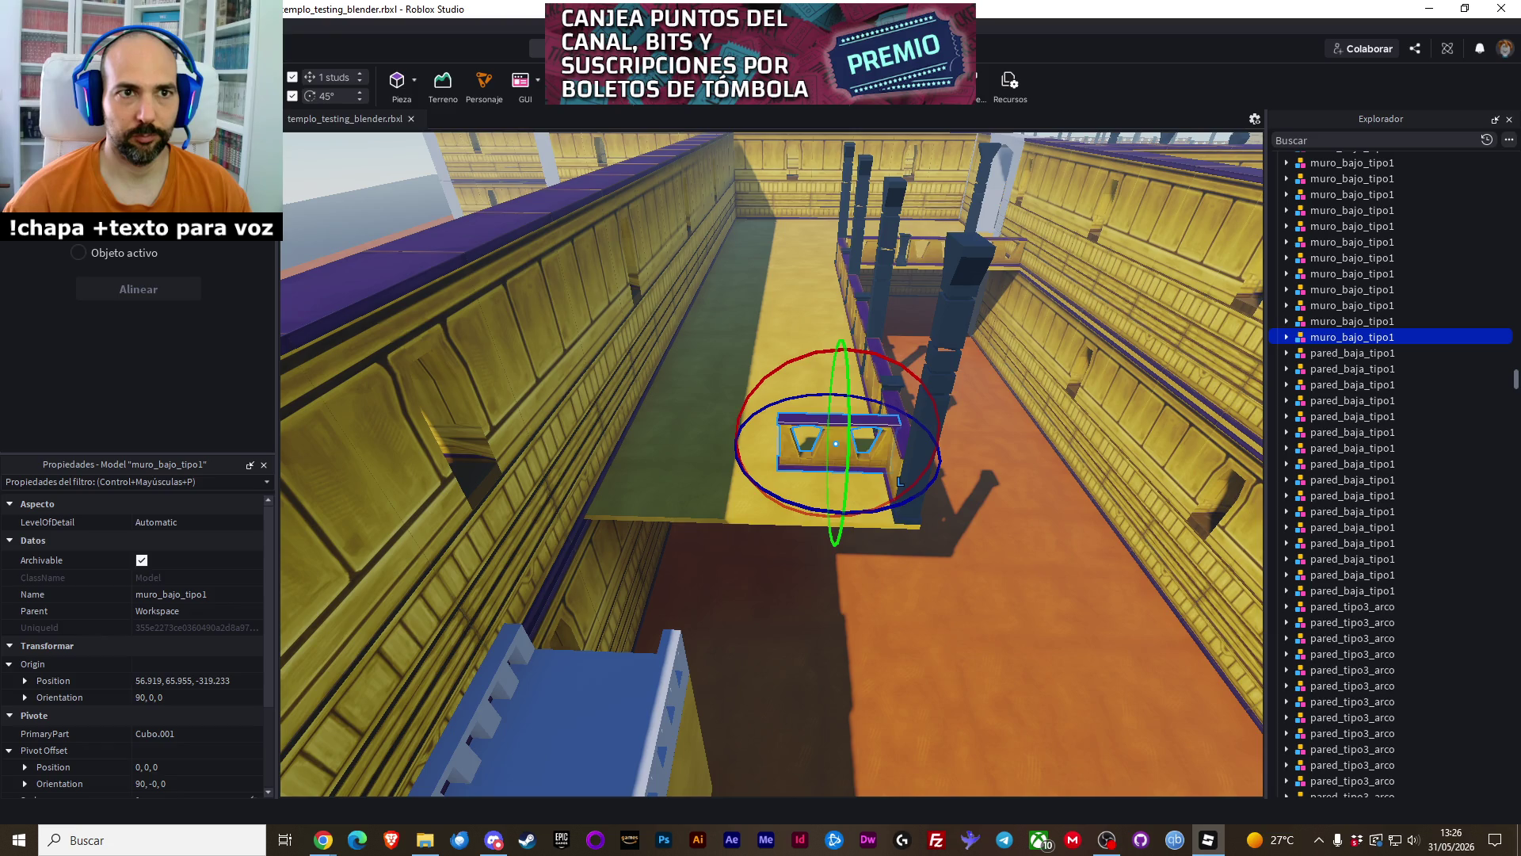
key(ctrl+2)
mouse_move(741, 444)
mouse_down()
mouse_move(729, 449)
mouse_move(775, 459)
mouse_move(829, 503)
mouse_up()
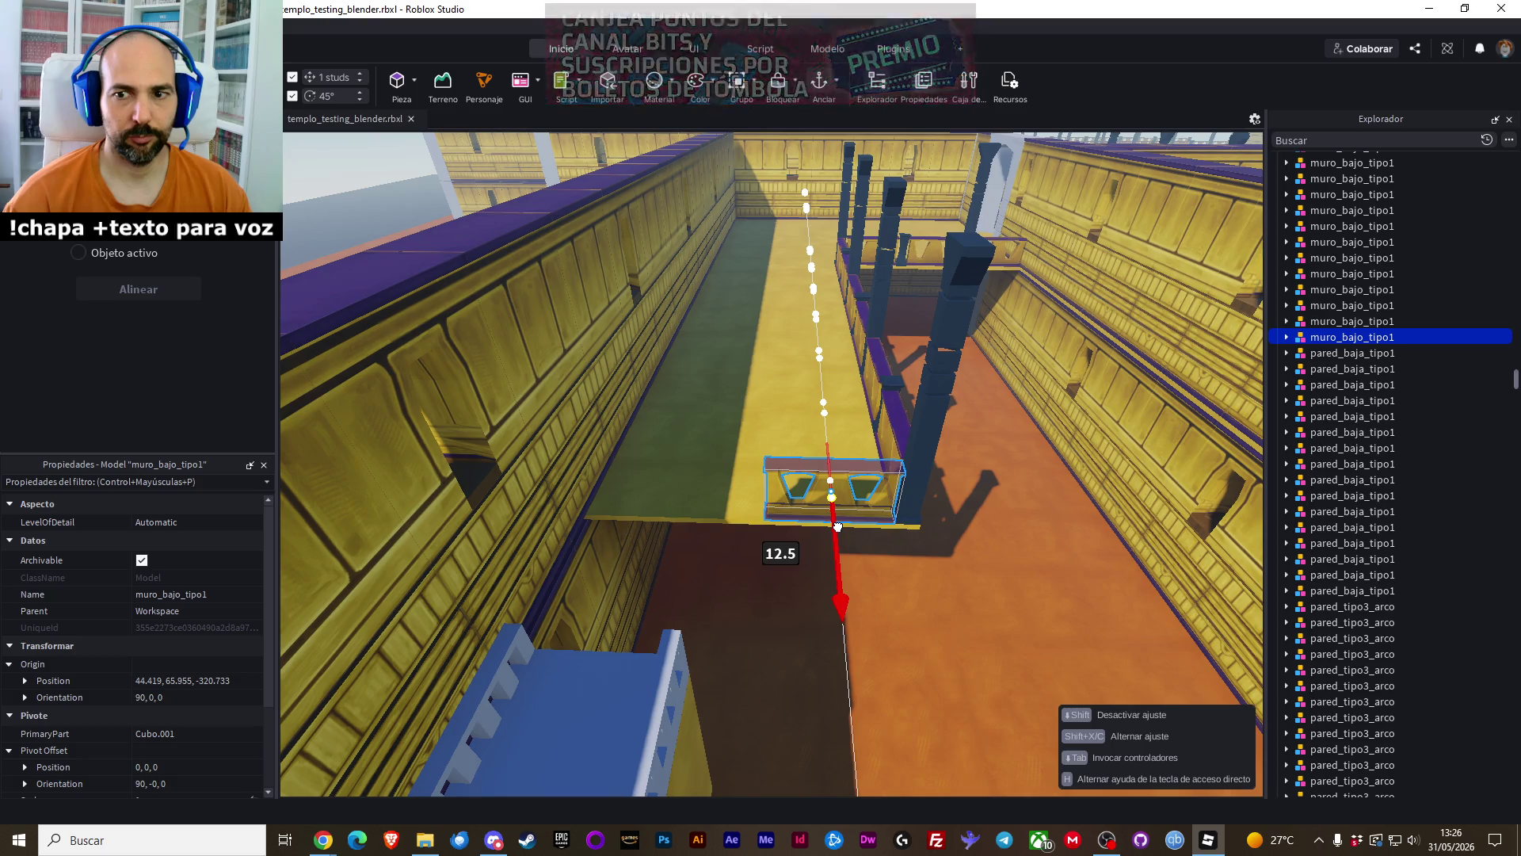
click(1016, 634)
Nudge the new low wall half a stud into line at X 44.92, then select the nearby brasero
key(w)
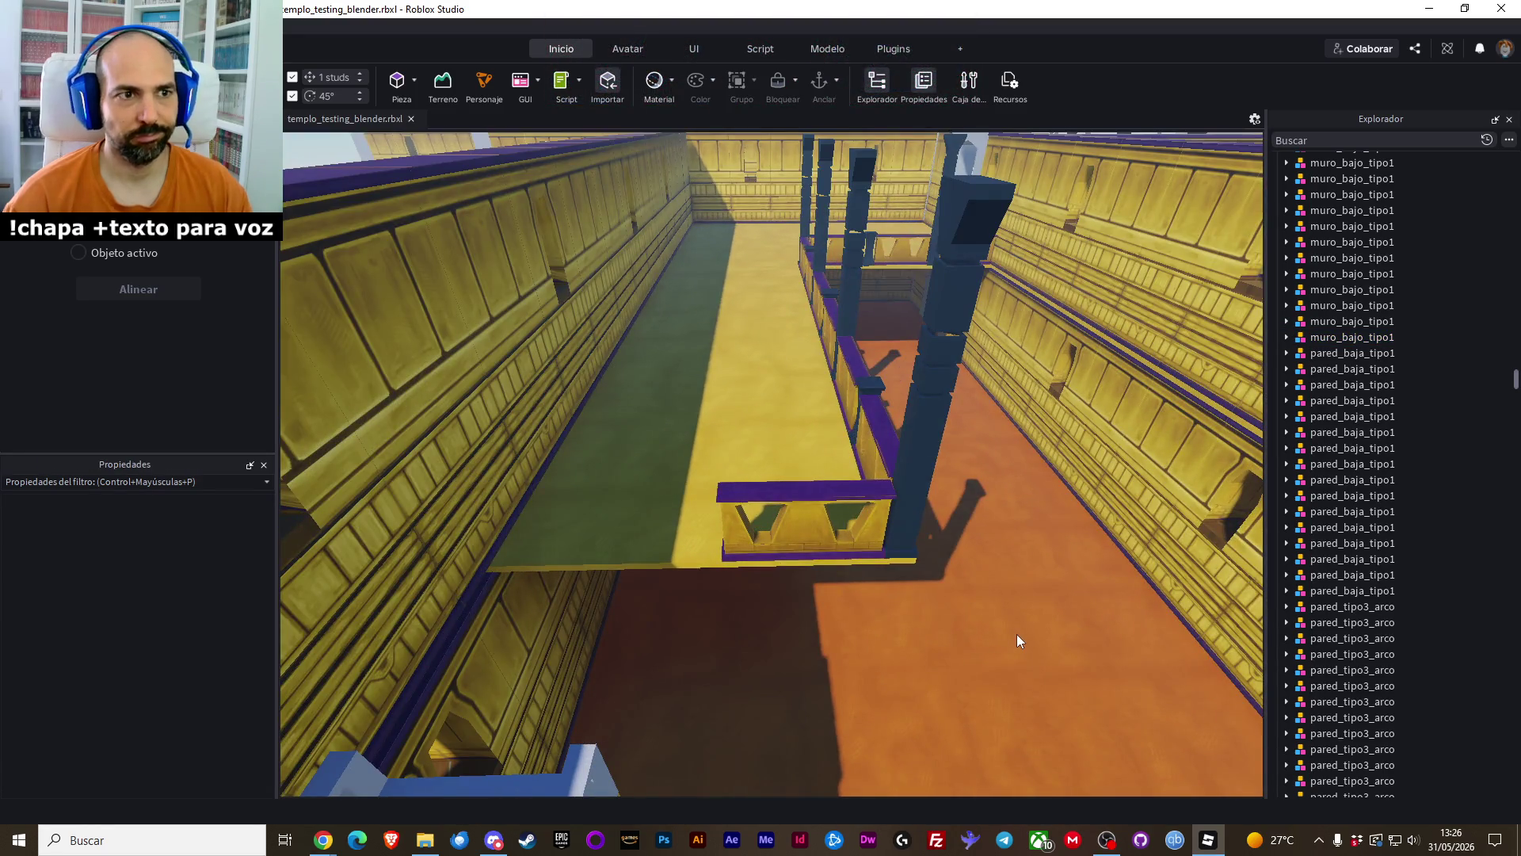
key(q)
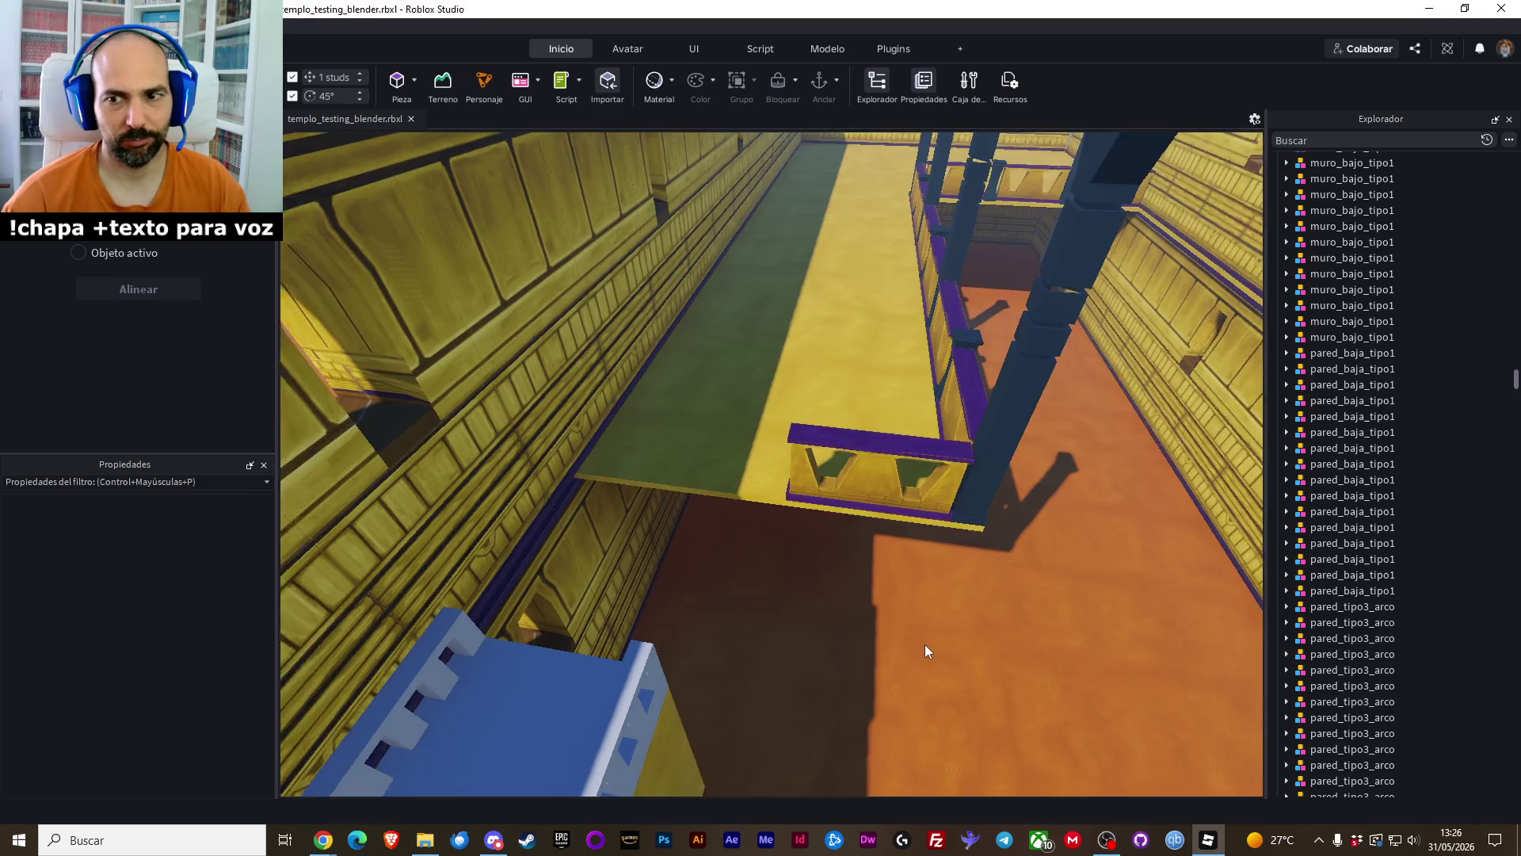
key(q)
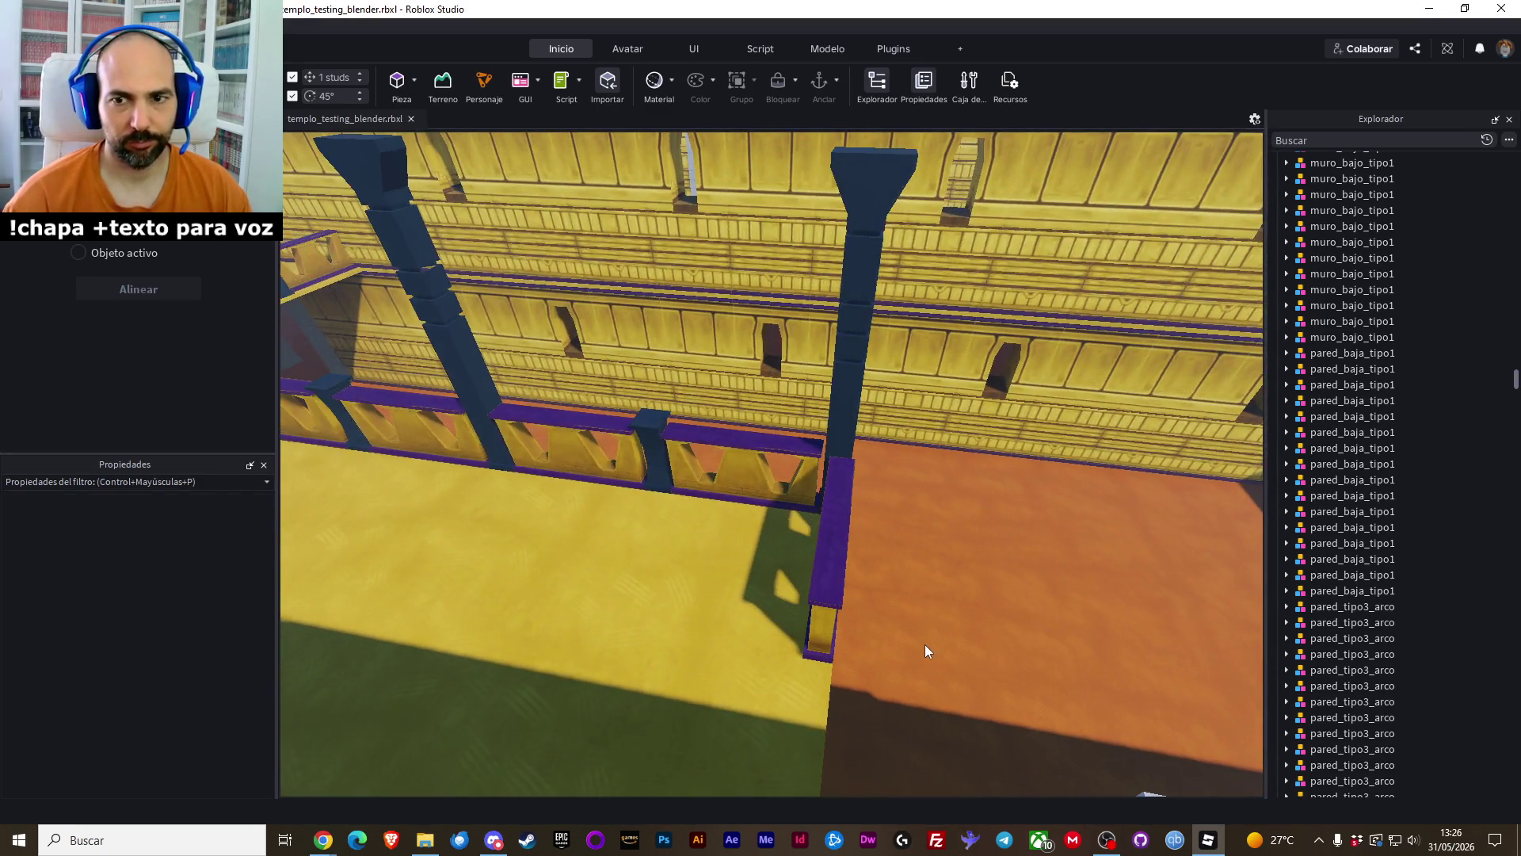
click(849, 572)
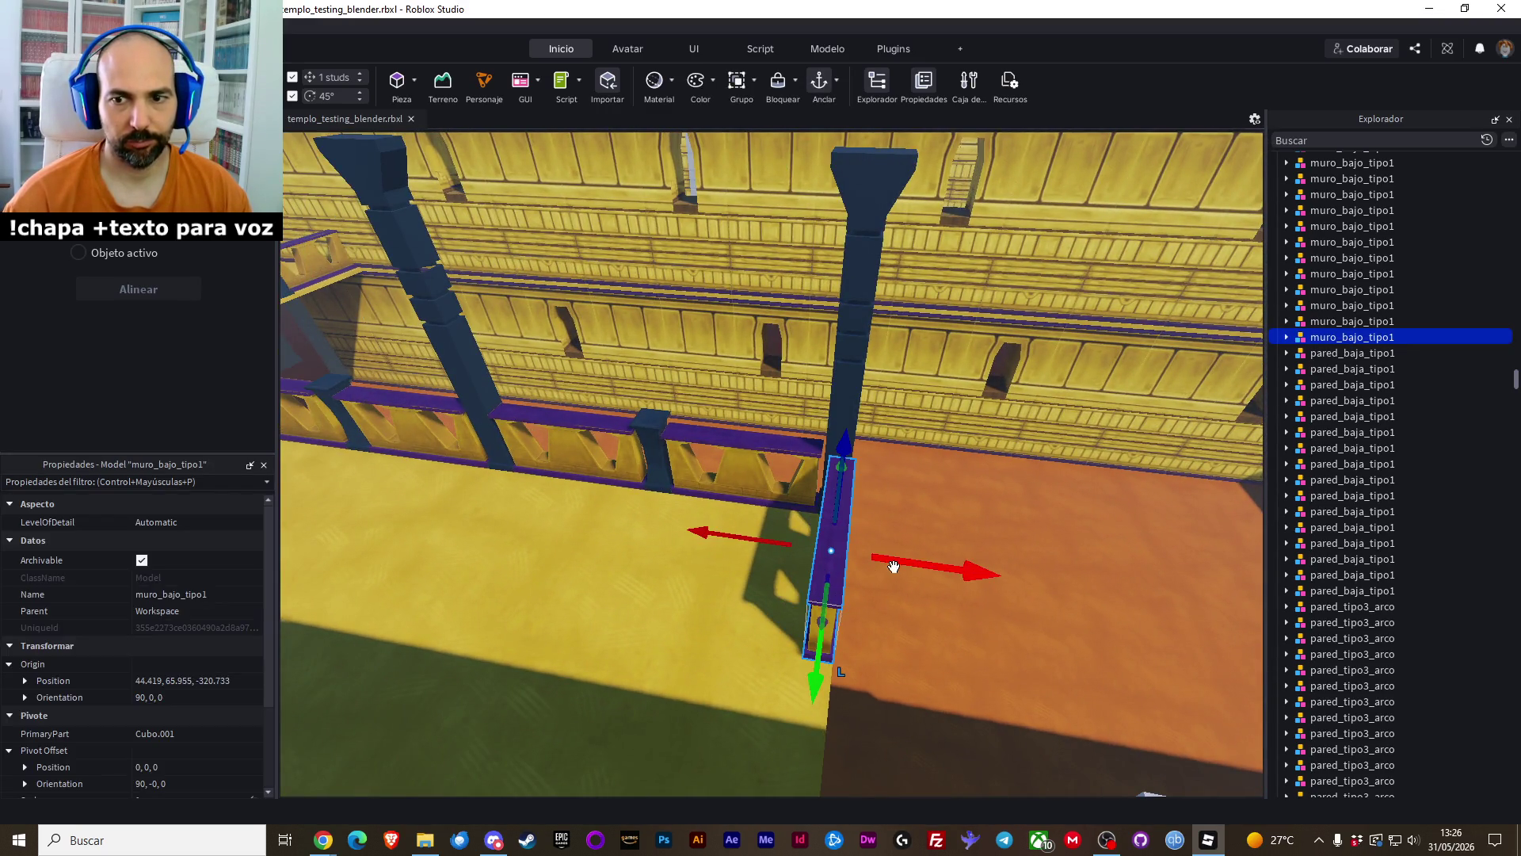
drag(906, 565, 897, 565)
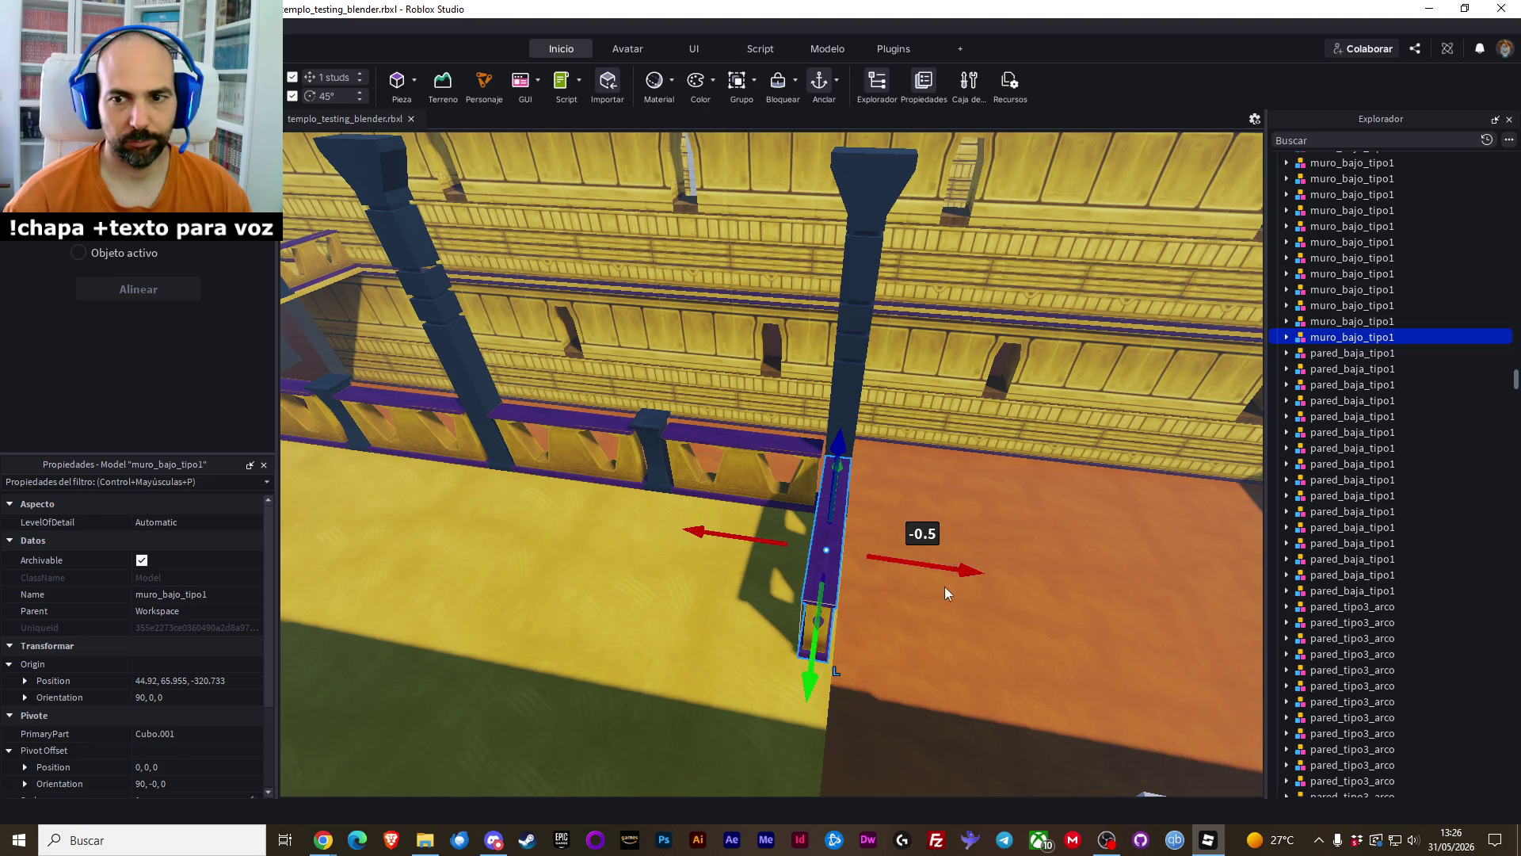
click(1035, 515)
scroll(1035, 515, up, 5)
key(a)
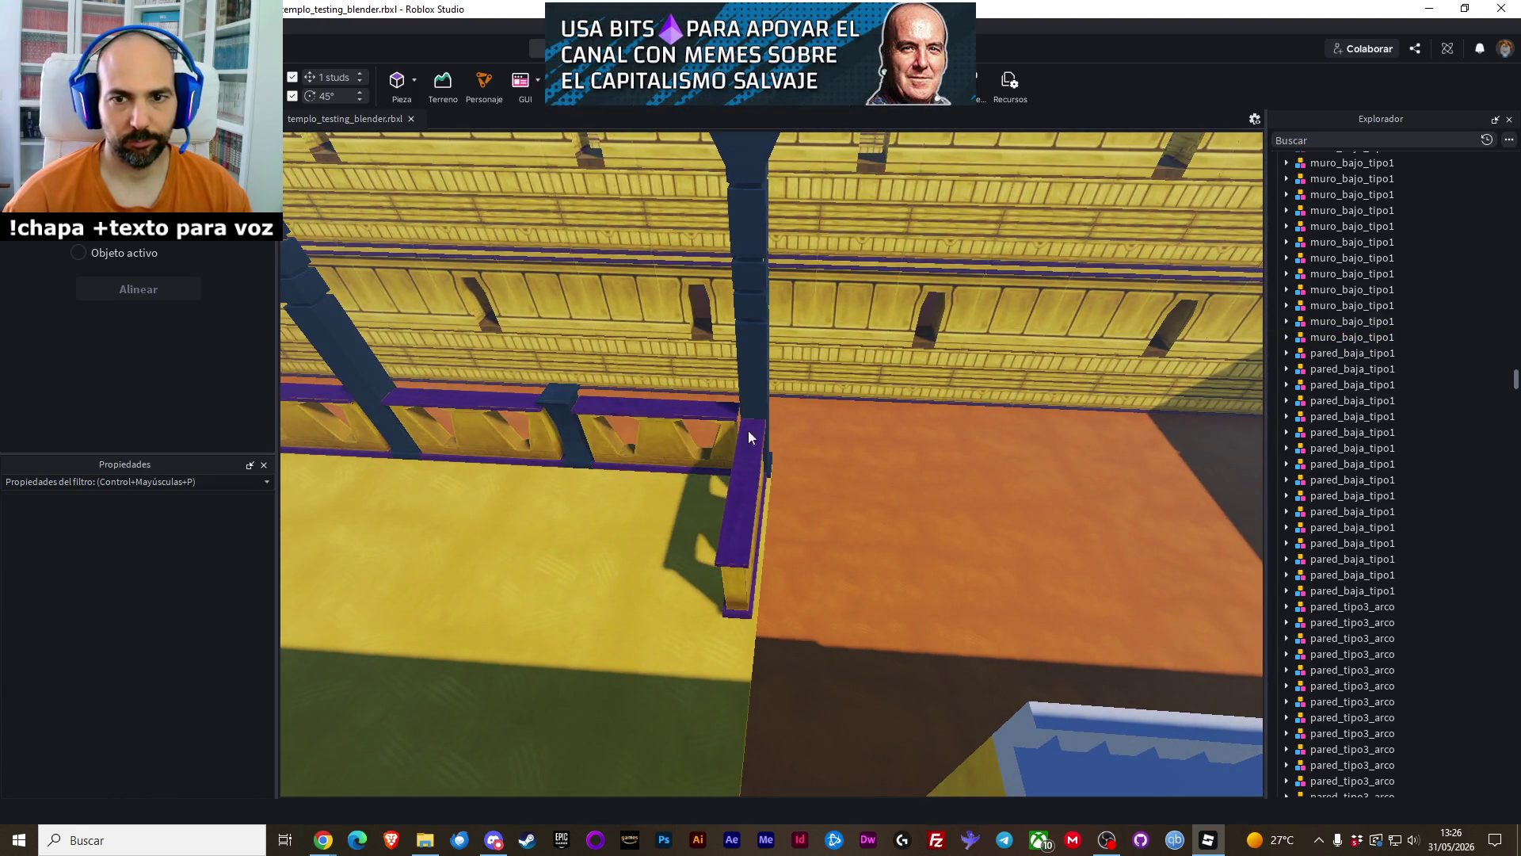
click(570, 401)
Duplicate the brasero and slide the copy 26 studs along the hall toward the new wall
key(f)
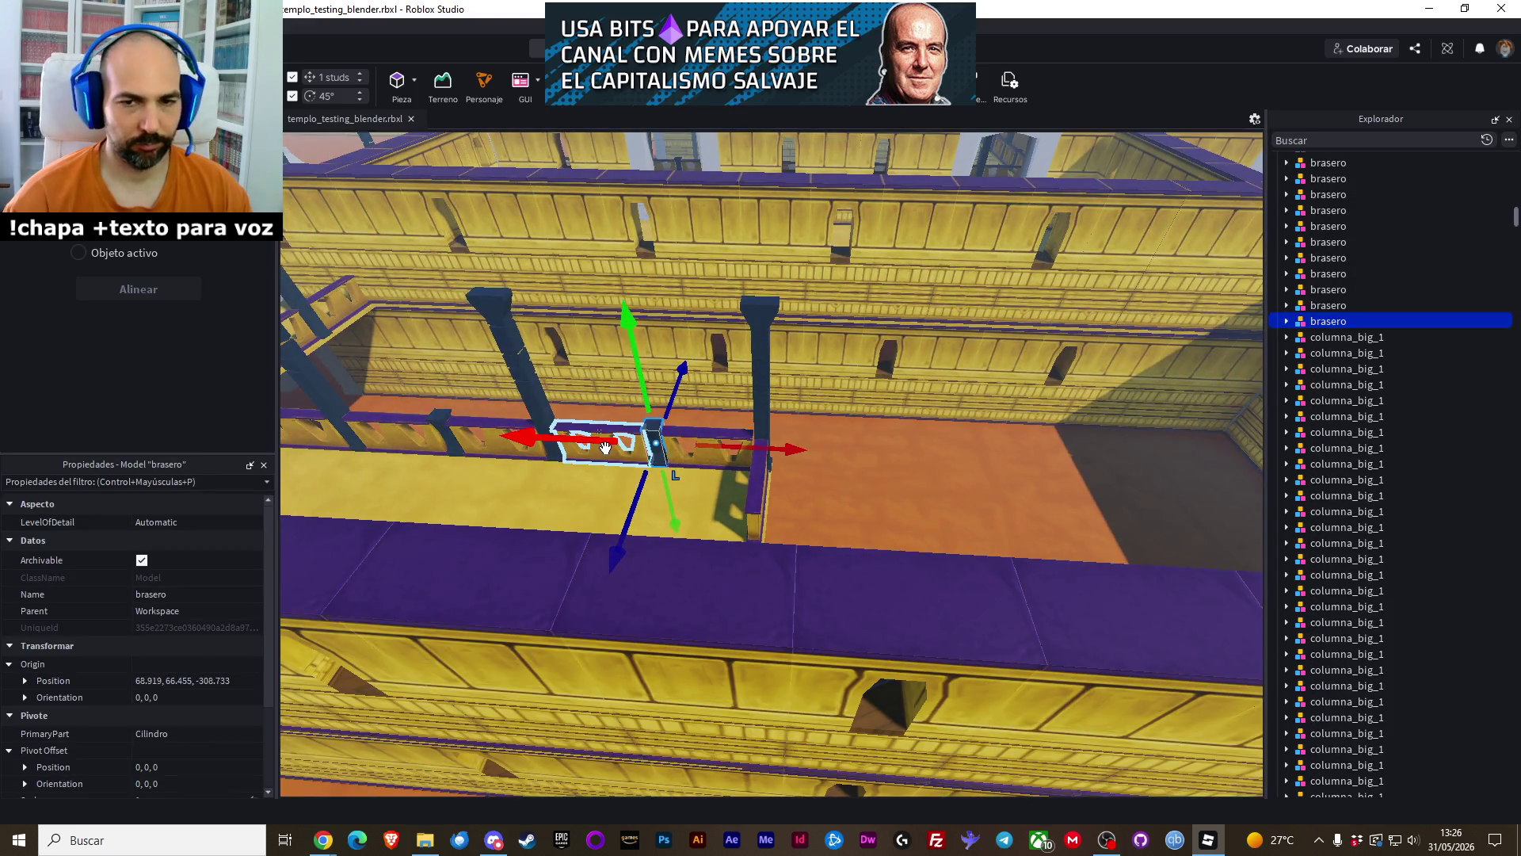
right_click(644, 426)
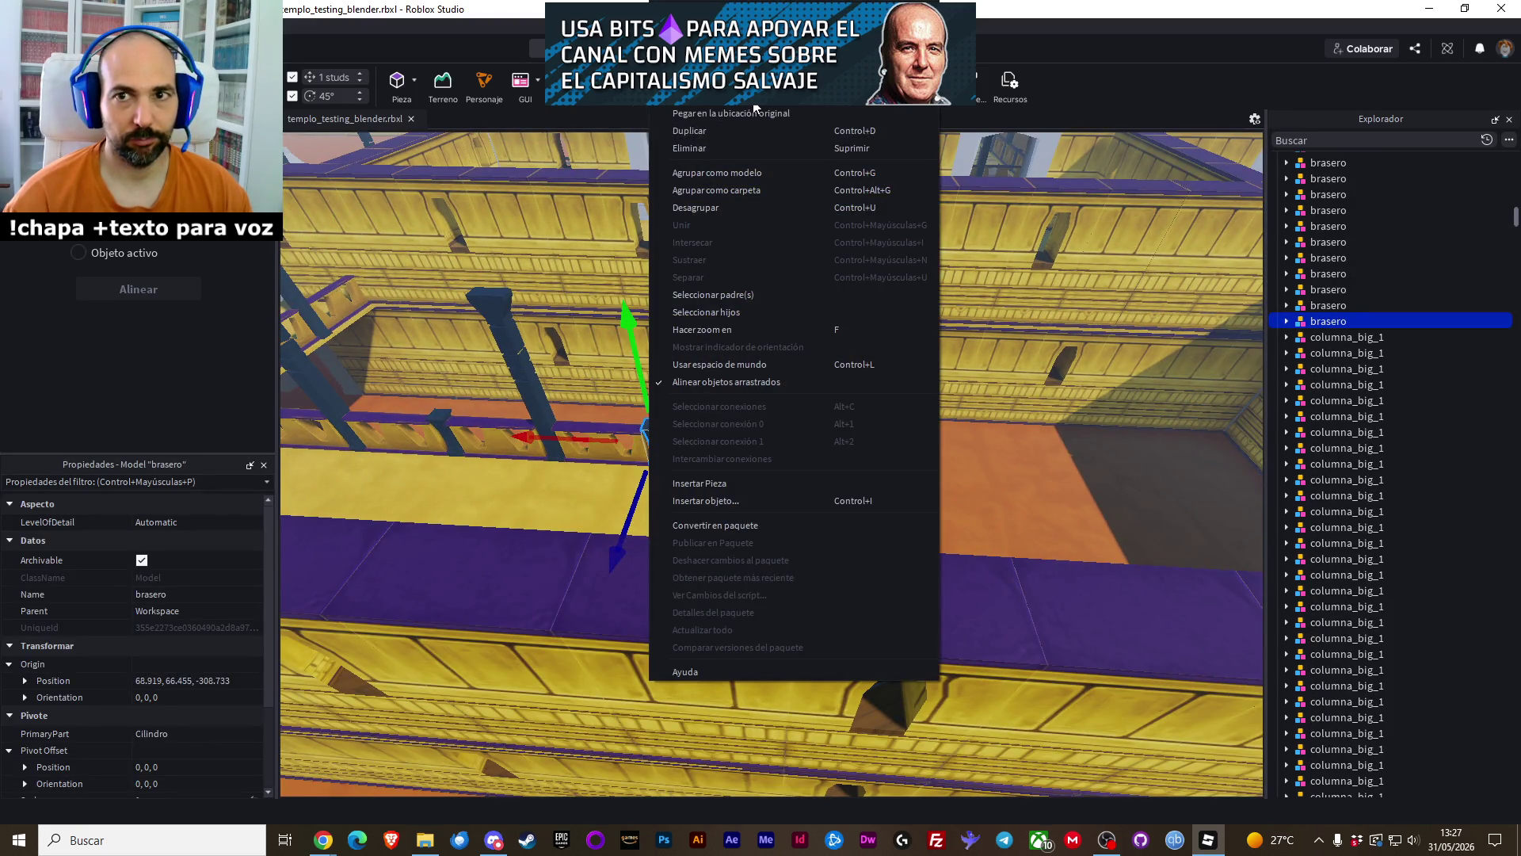
click(760, 186)
drag(855, 323, 863, 330)
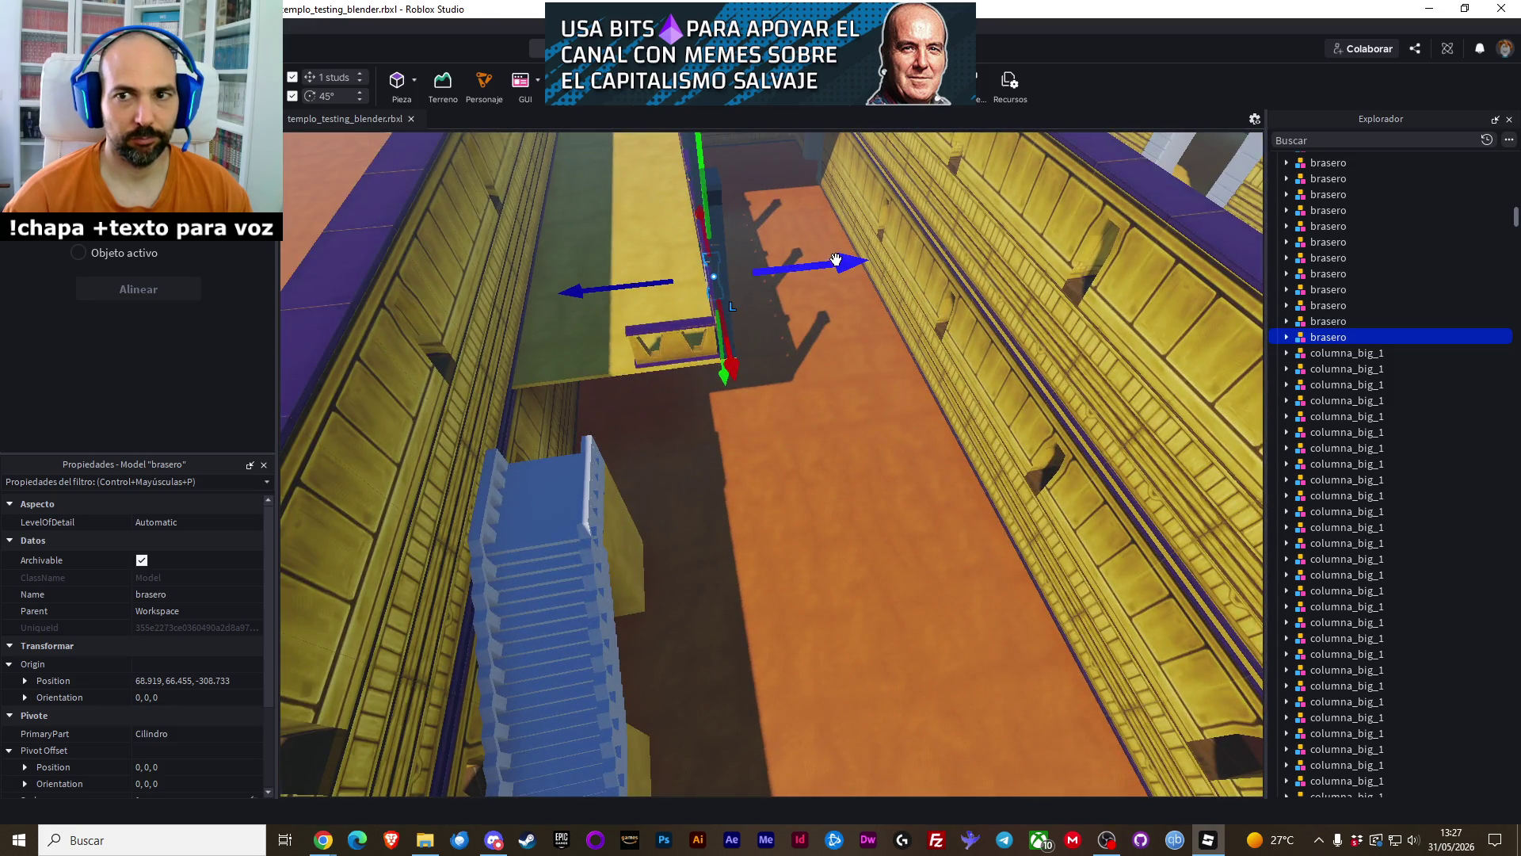
drag(836, 260, 698, 294)
drag(616, 337, 616, 404)
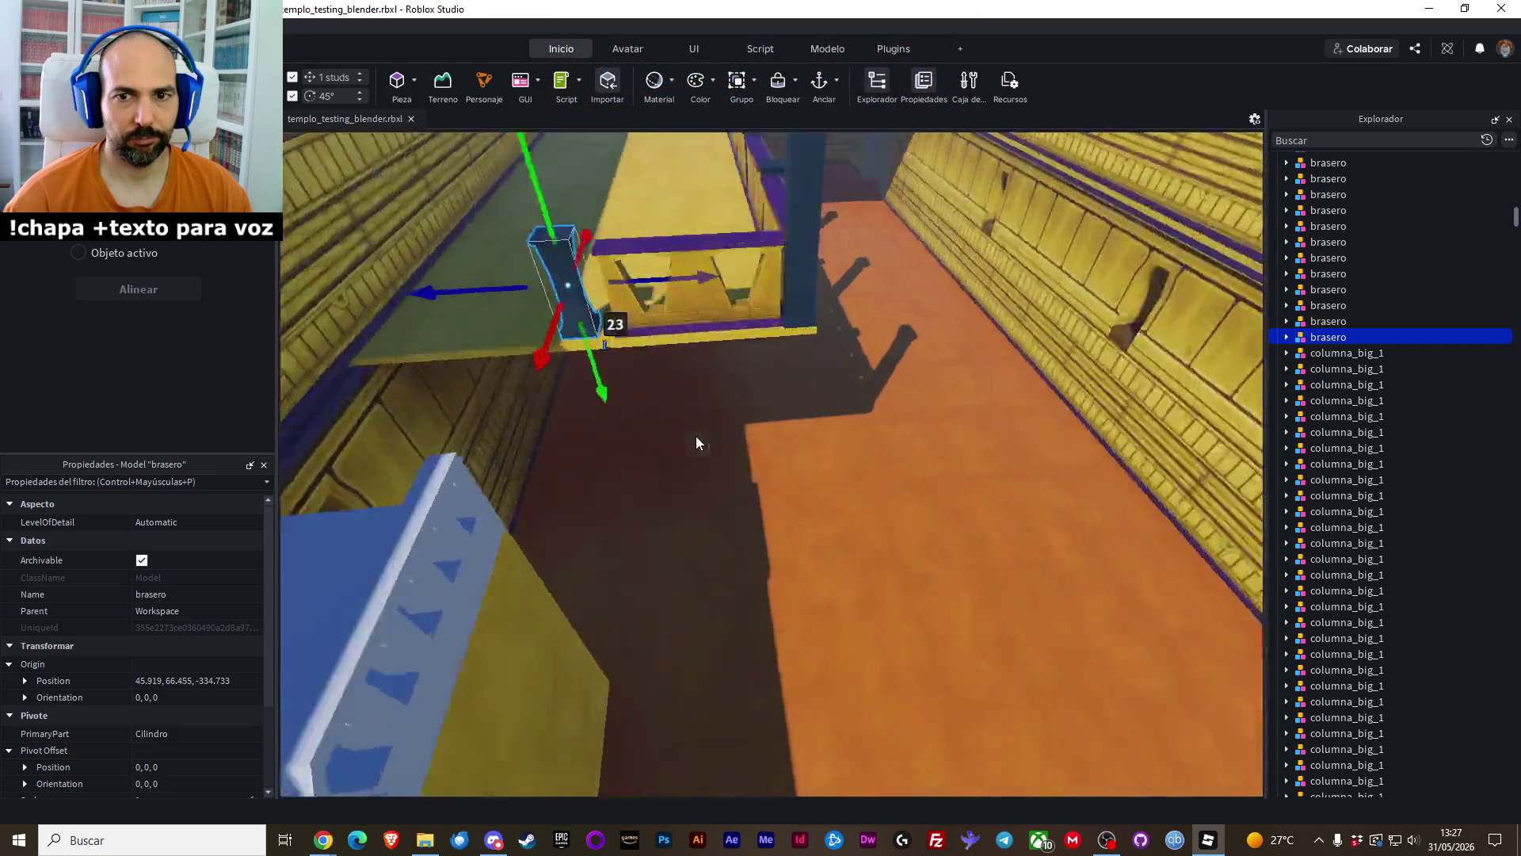
Fine-tune the brasero copy to 44.919, 66.455, -332.733 at the wall corner, then select the staircase
key(f)
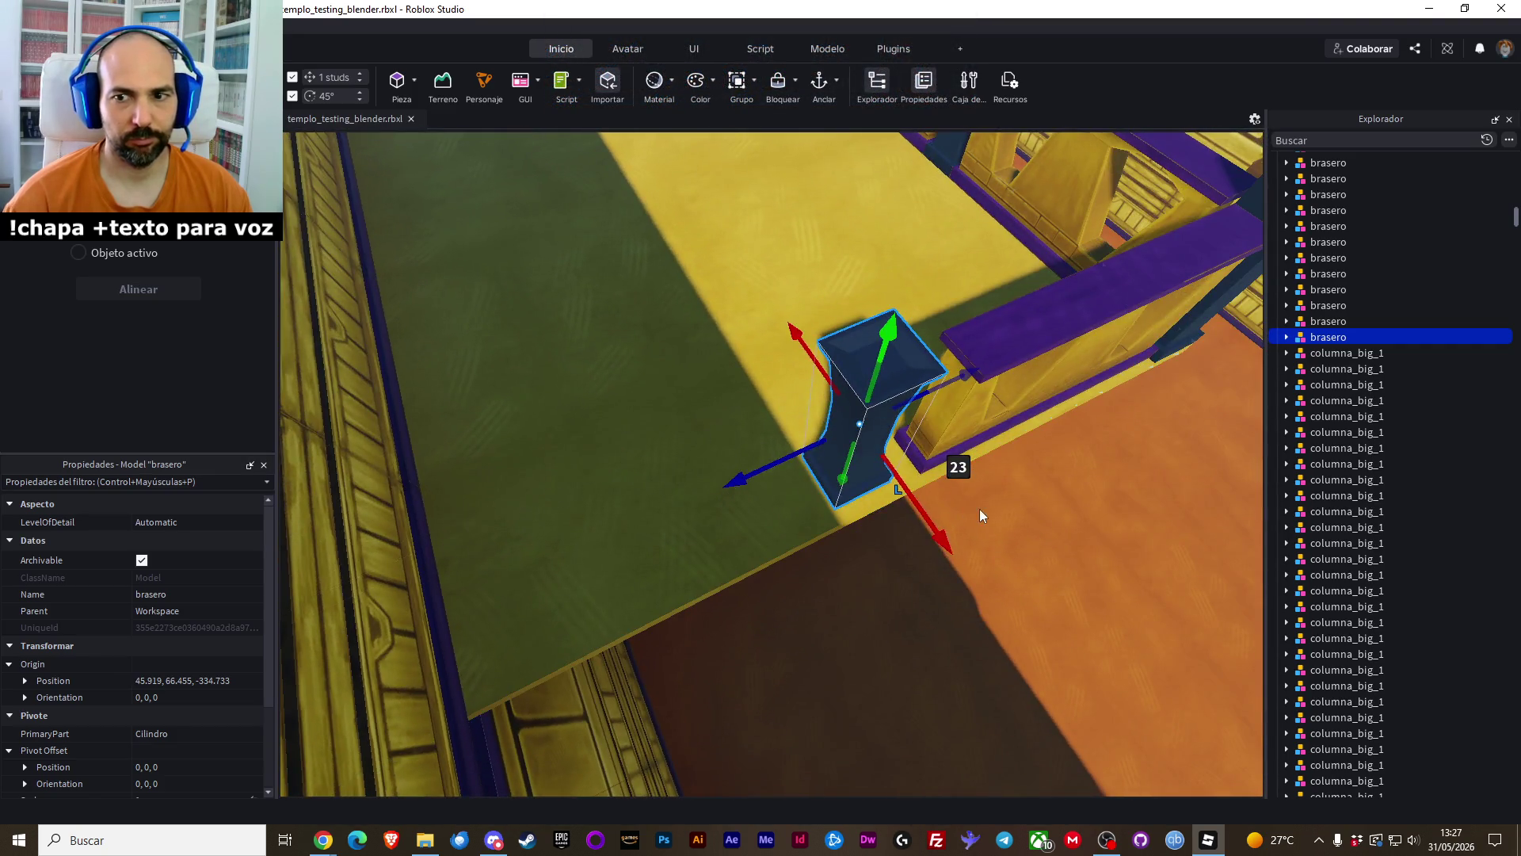
mouse_move(915, 511)
mouse_down()
mouse_move(879, 526)
mouse_move(893, 537)
mouse_up()
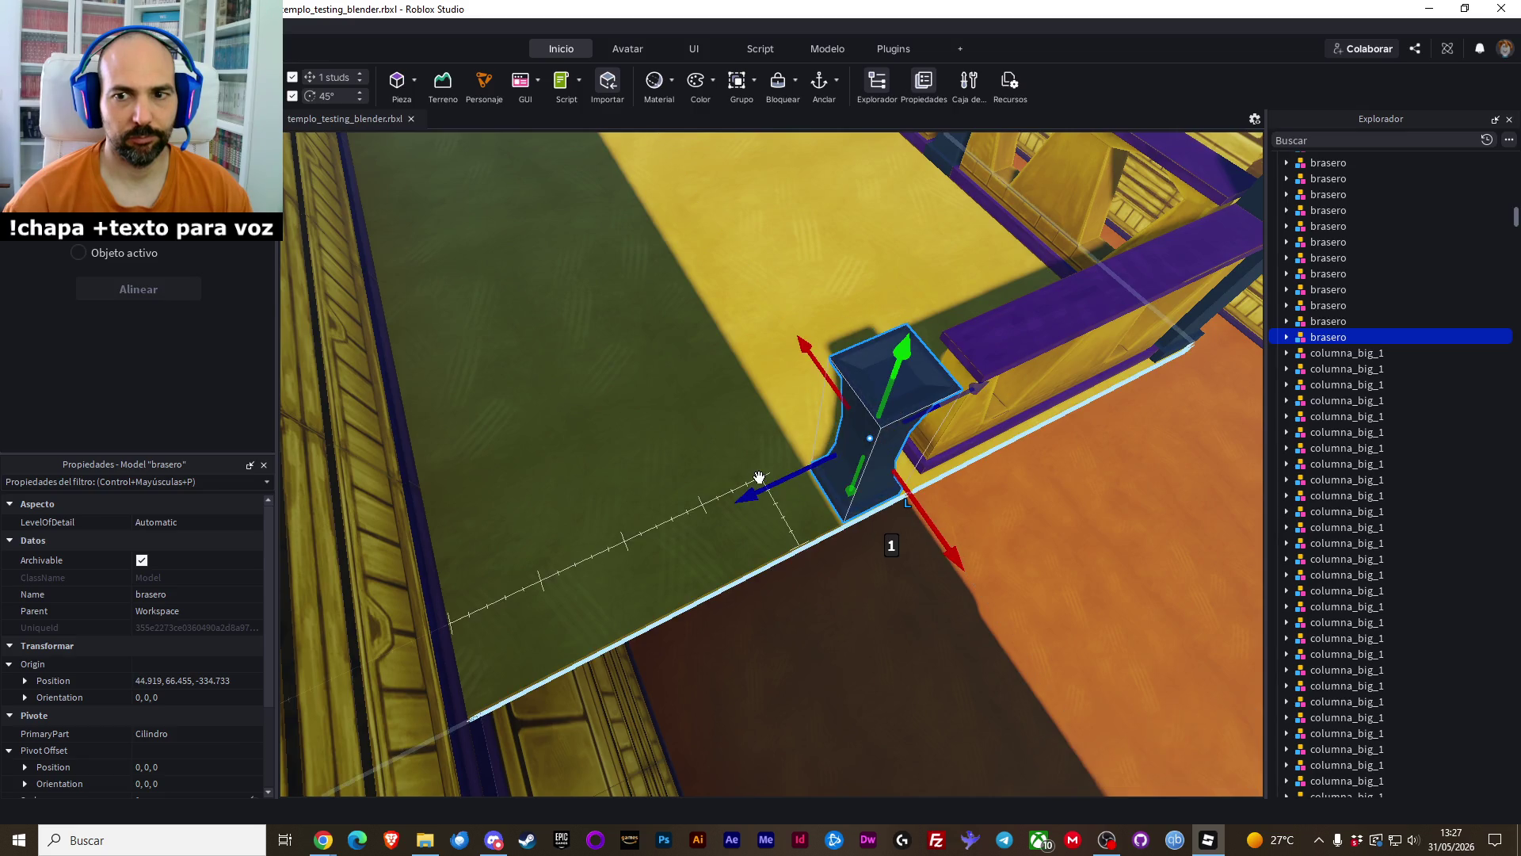
drag(772, 489, 803, 490)
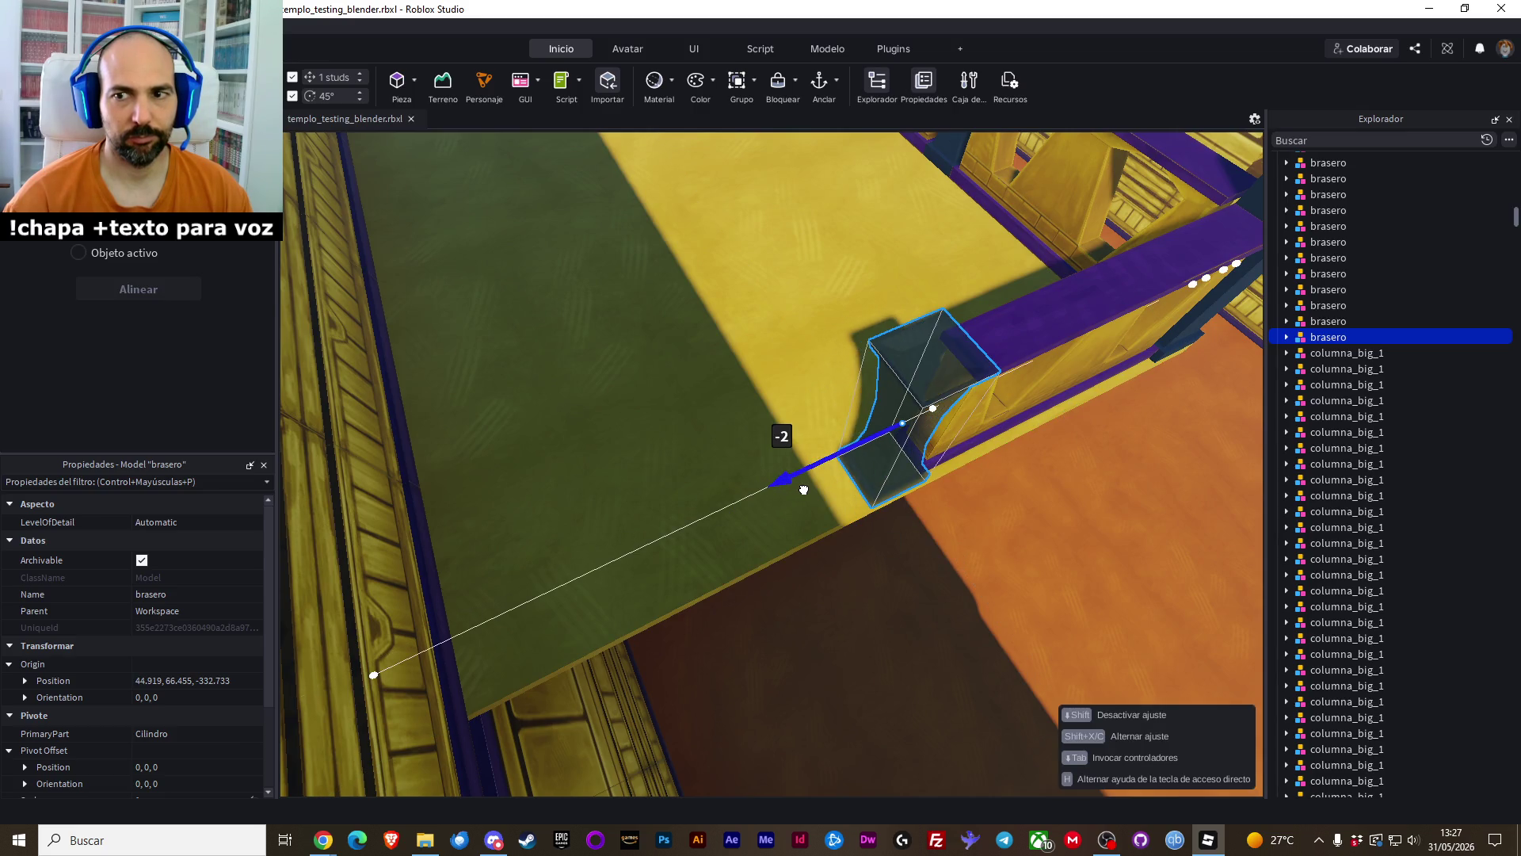
key(f)
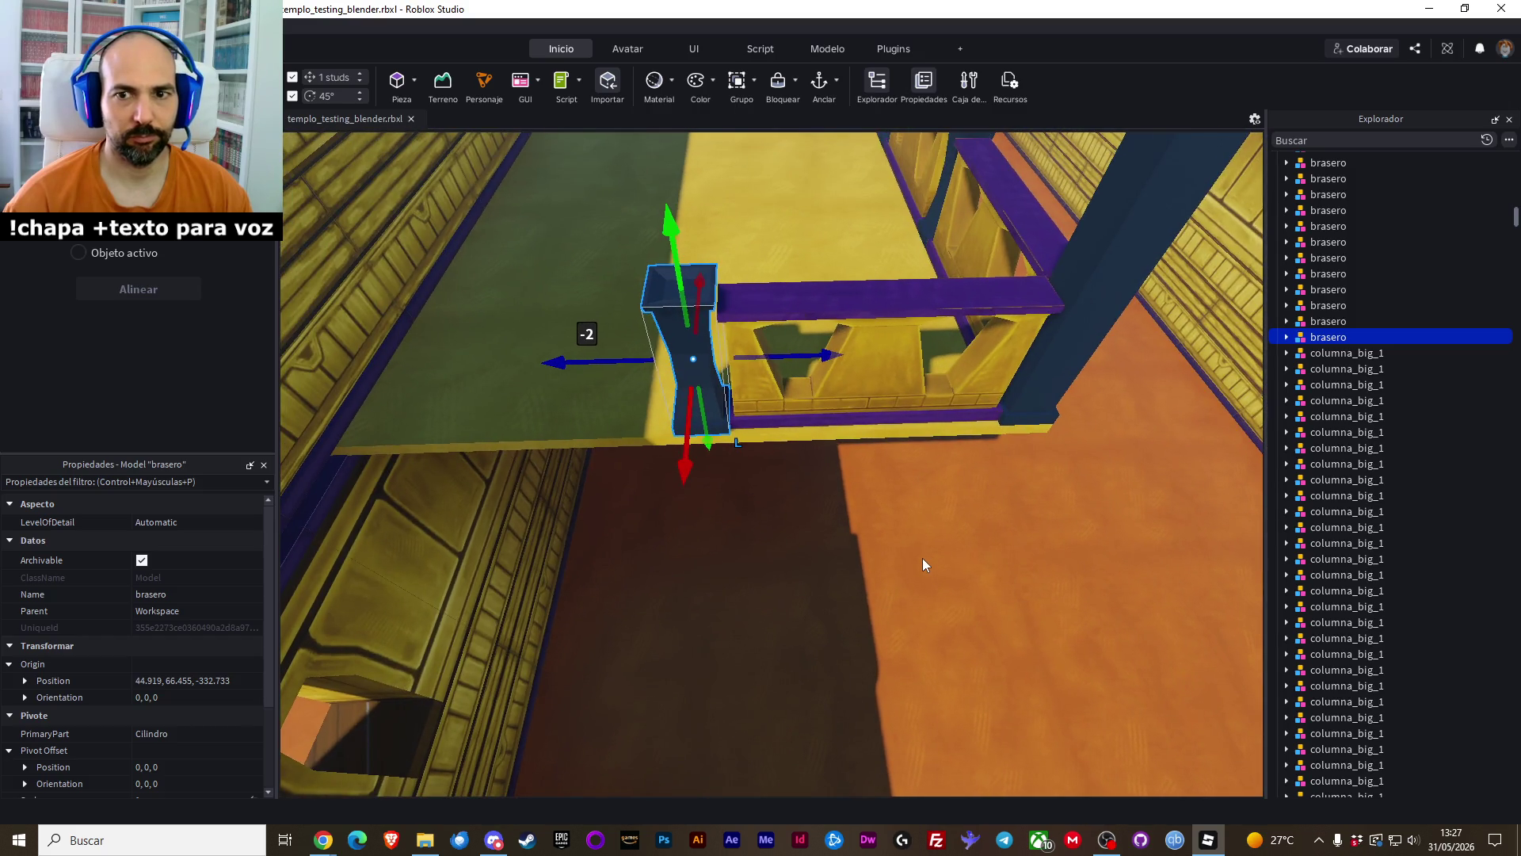
click(923, 560)
scroll(923, 560, down, 10)
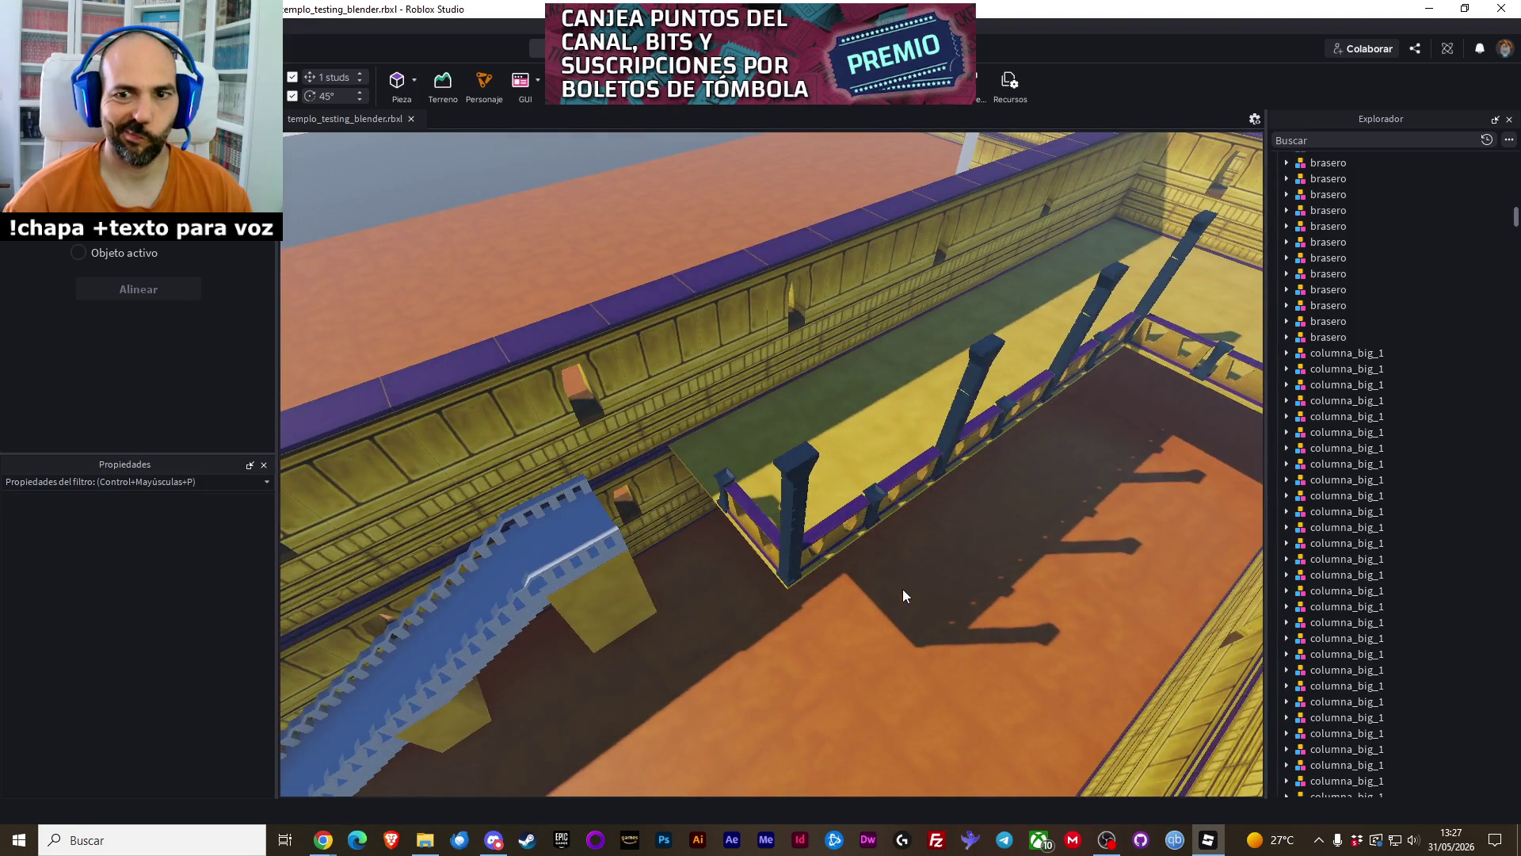
click(620, 511)
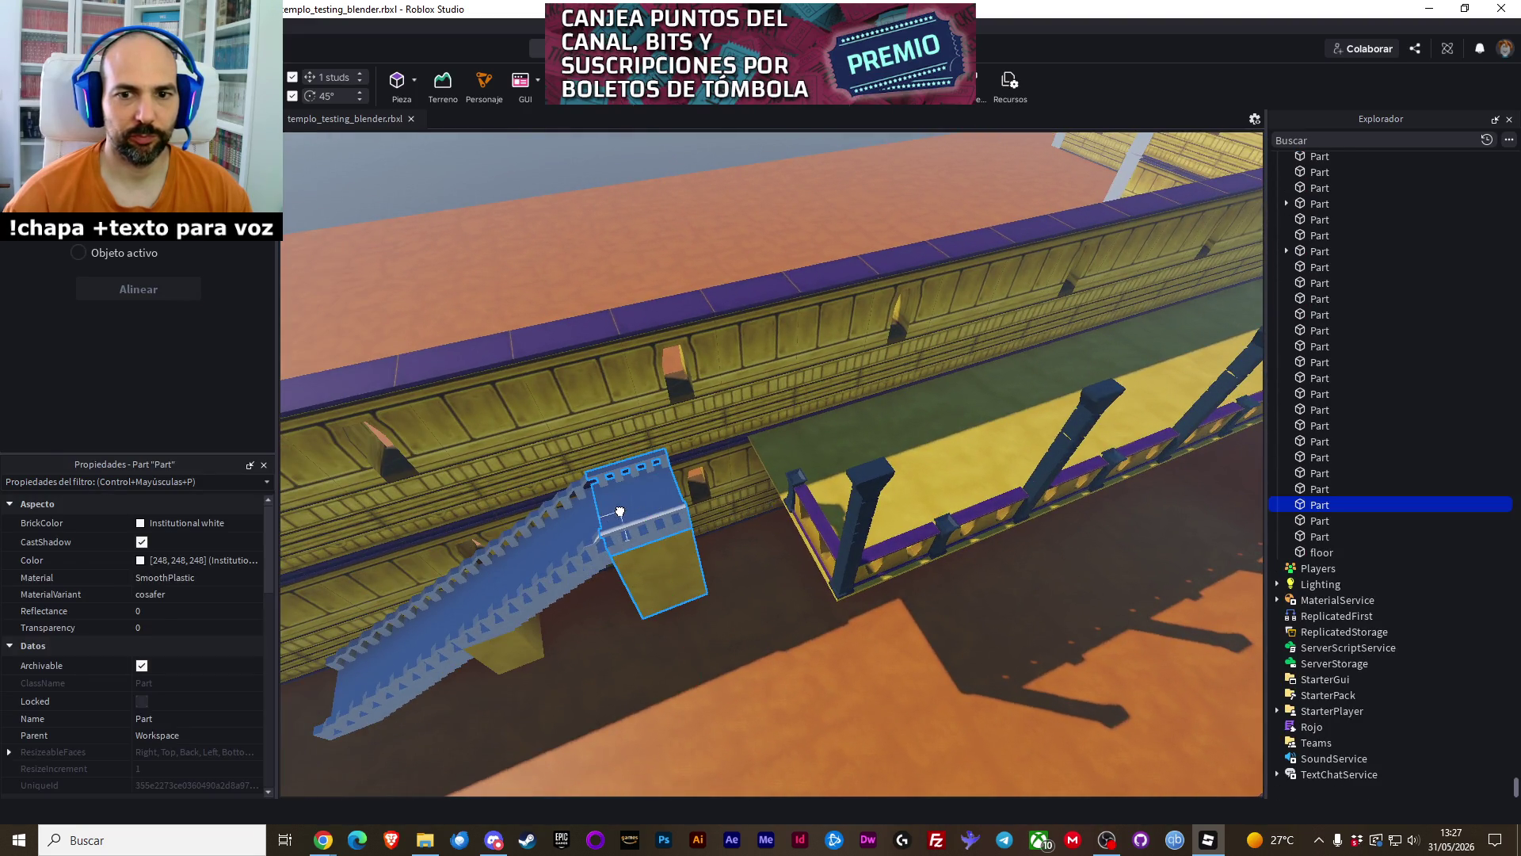
Select all escalera_tipo3_2 staircase pieces and slide them -22.93 studs along the wall
ctrl+click(561, 530)
ctrl+click(448, 627)
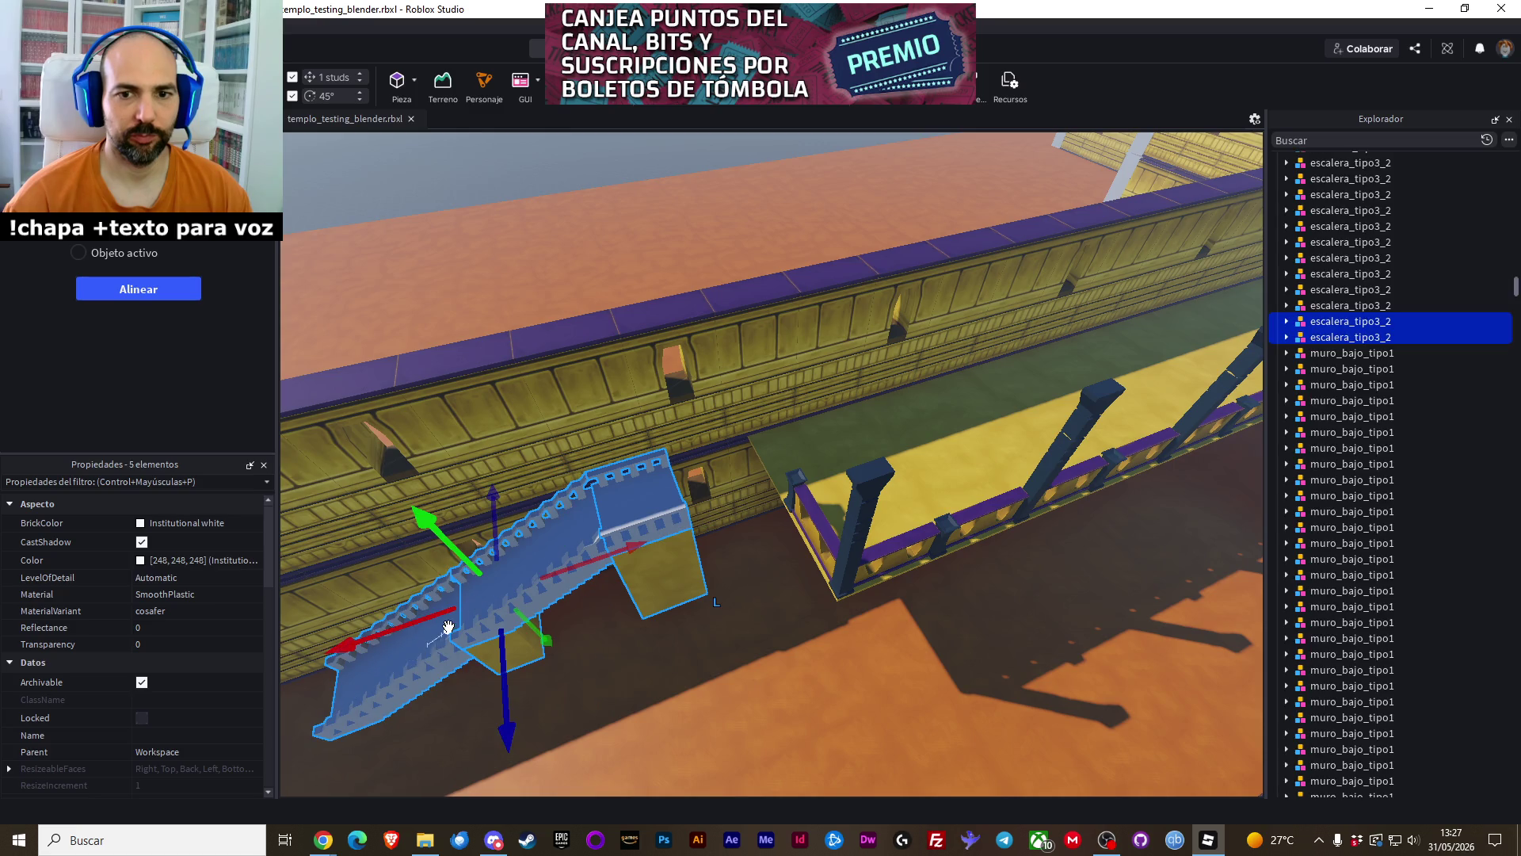
drag(428, 622, 534, 613)
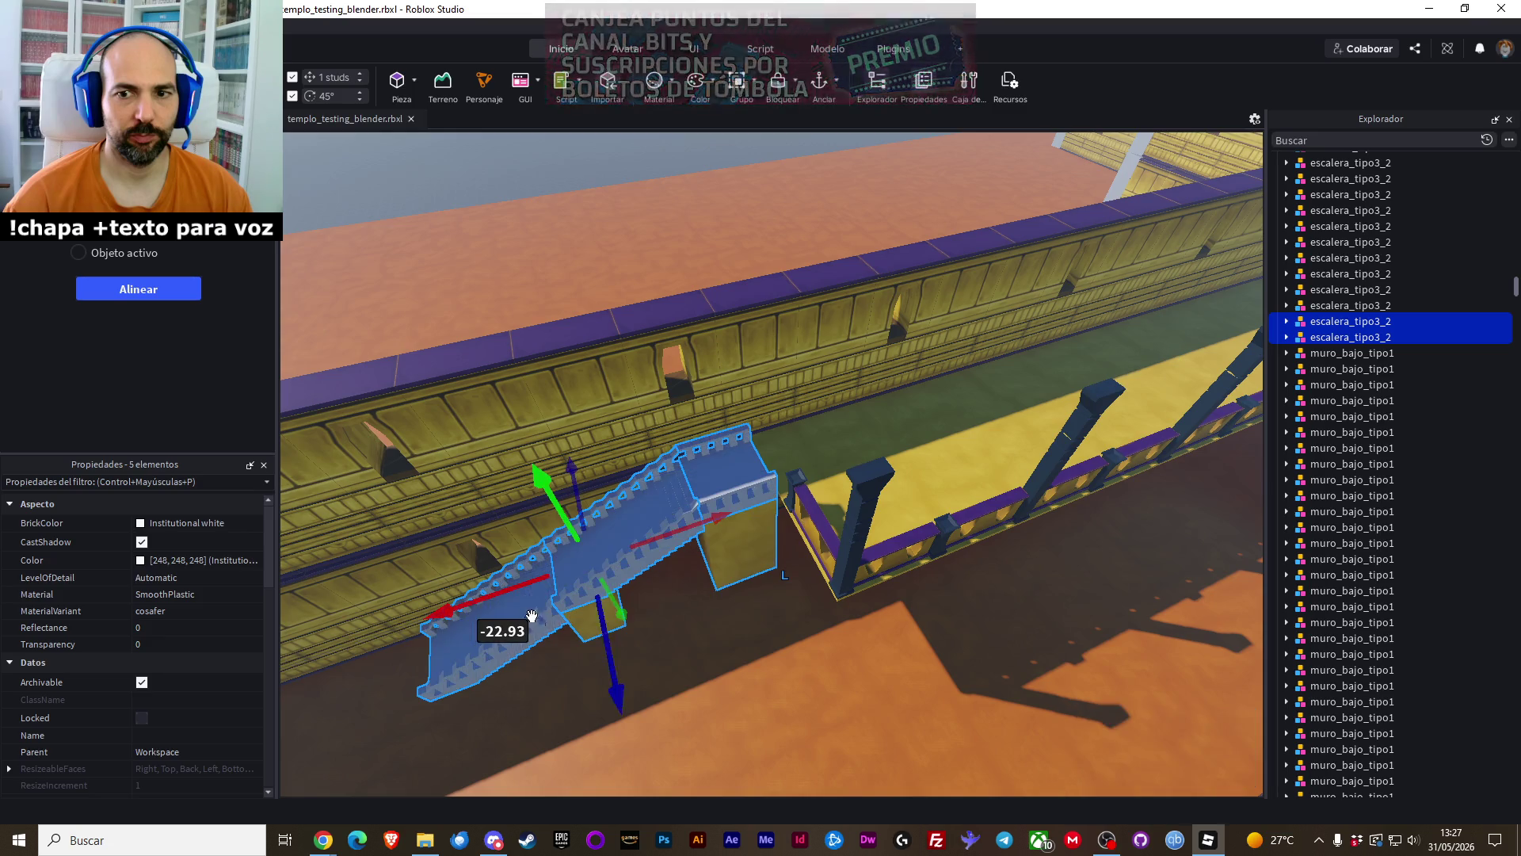
scroll(652, 696, down, 3)
Clear the selection and select the brasero model at the stairs' top
key(w)
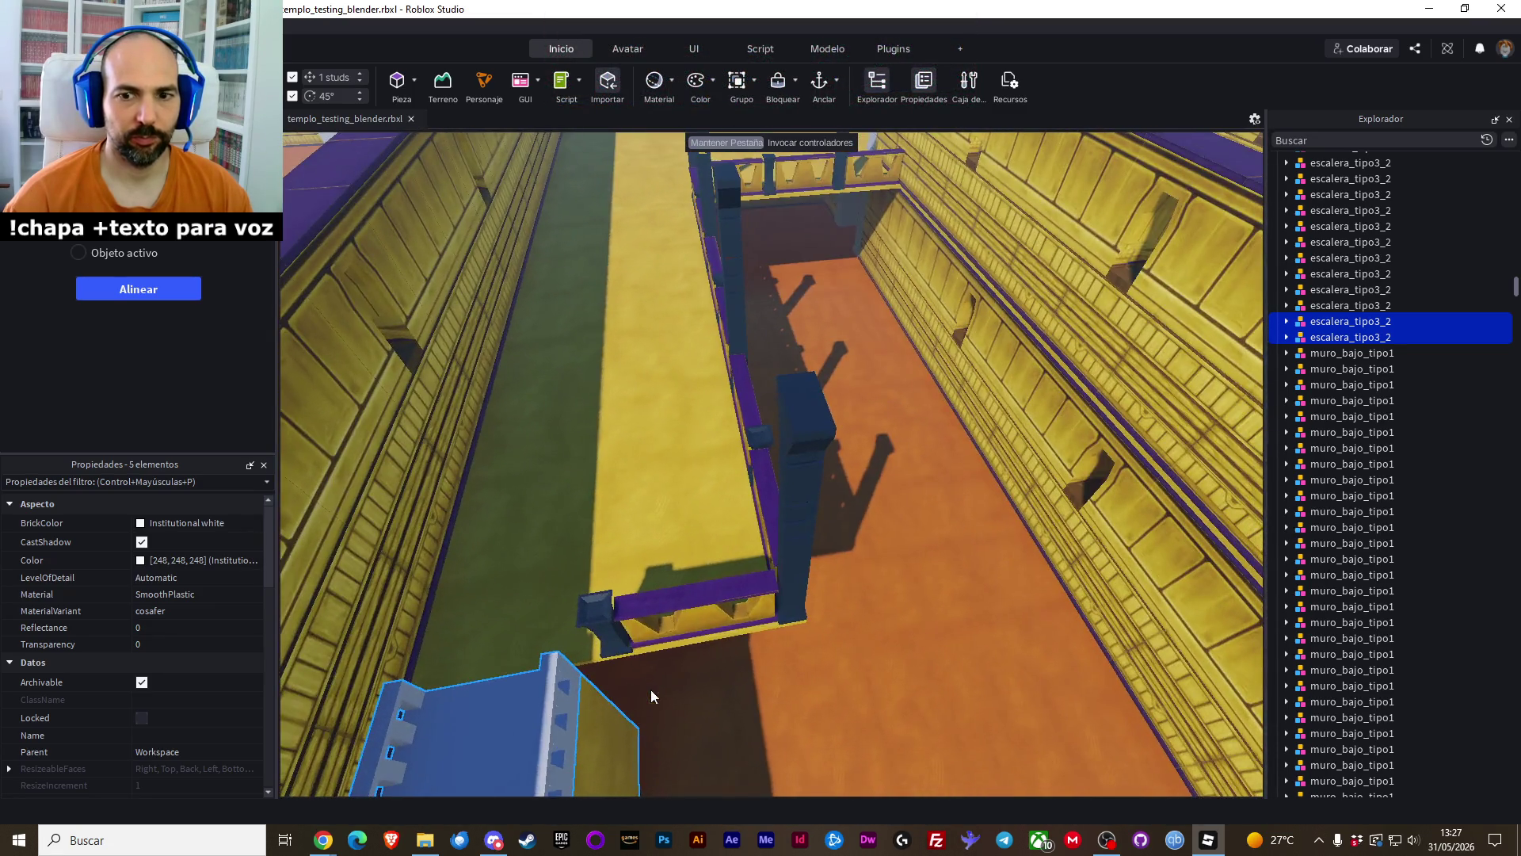
click(797, 744)
scroll(816, 721, down, 3)
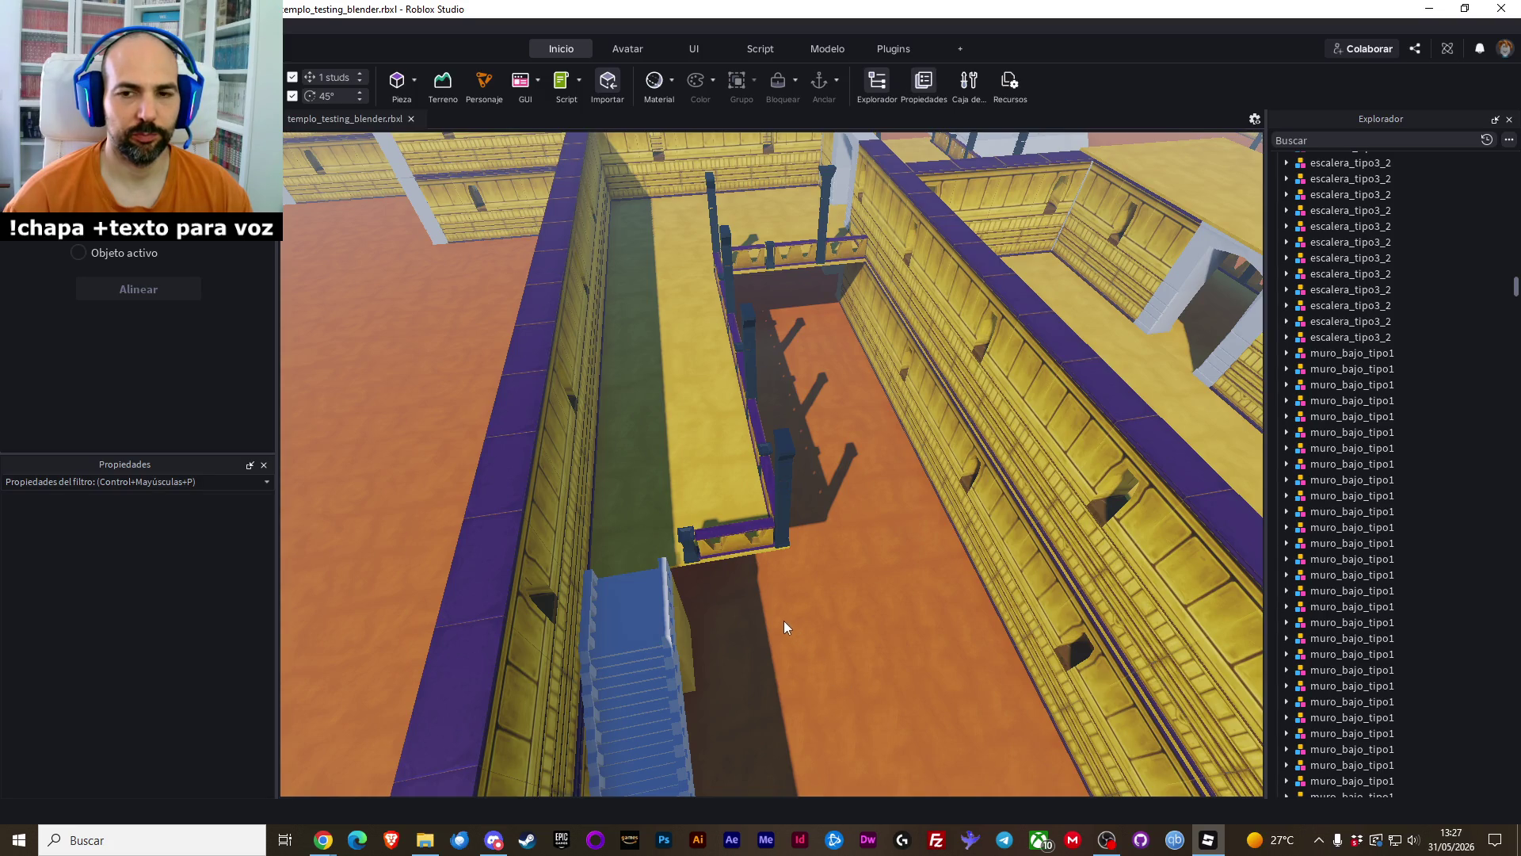
click(724, 538)
Shift the brasero 5 studs along the walkway, then undo that move
key(ctrl+2)
scroll(811, 607, up, 3)
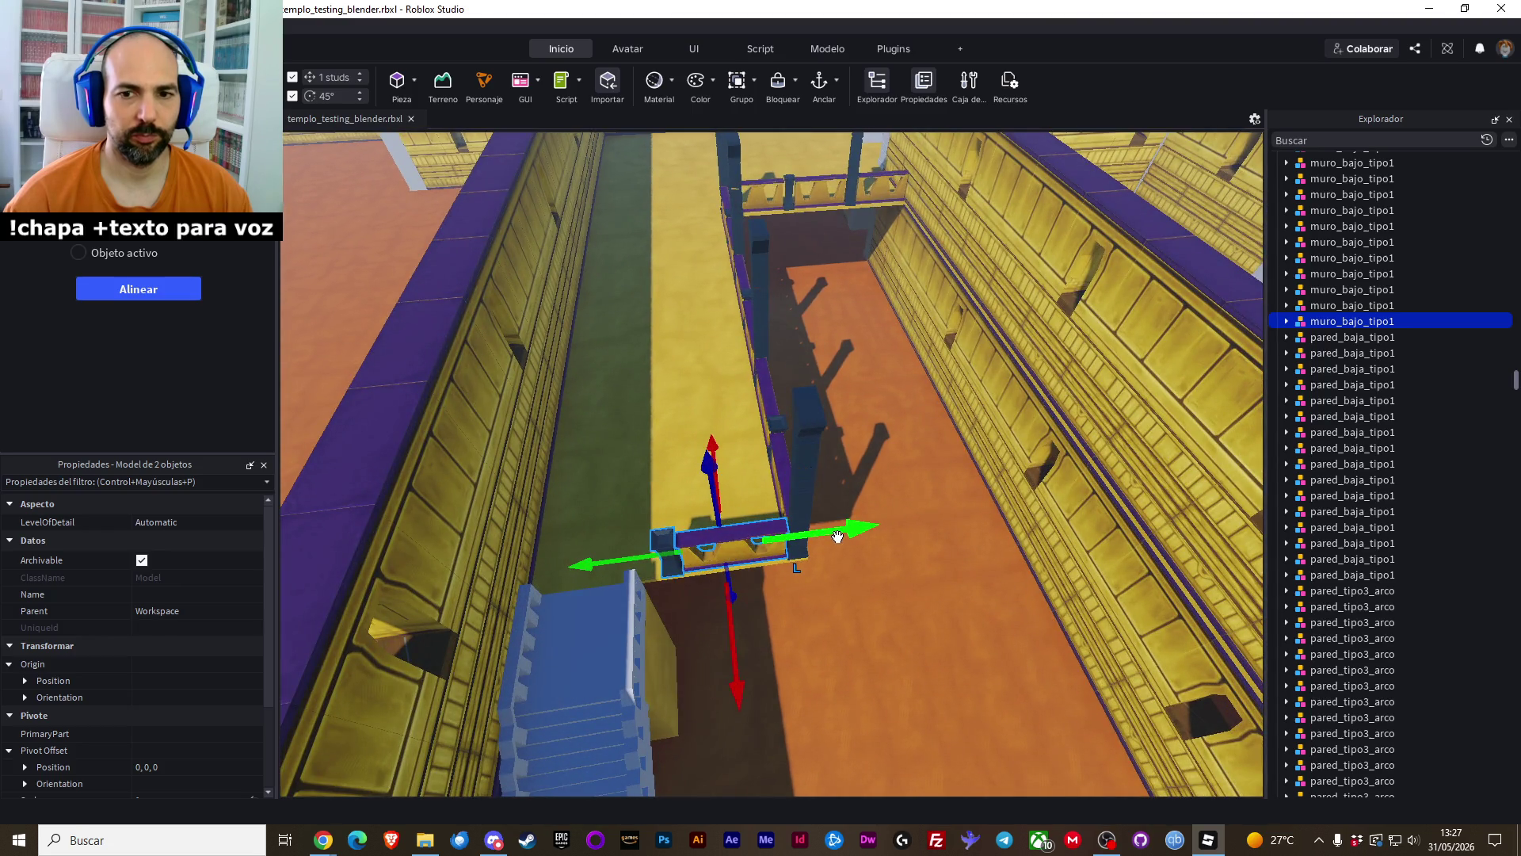
mouse_move(837, 538)
mouse_down()
mouse_move(802, 544)
mouse_move(943, 628)
mouse_up()
click(943, 623)
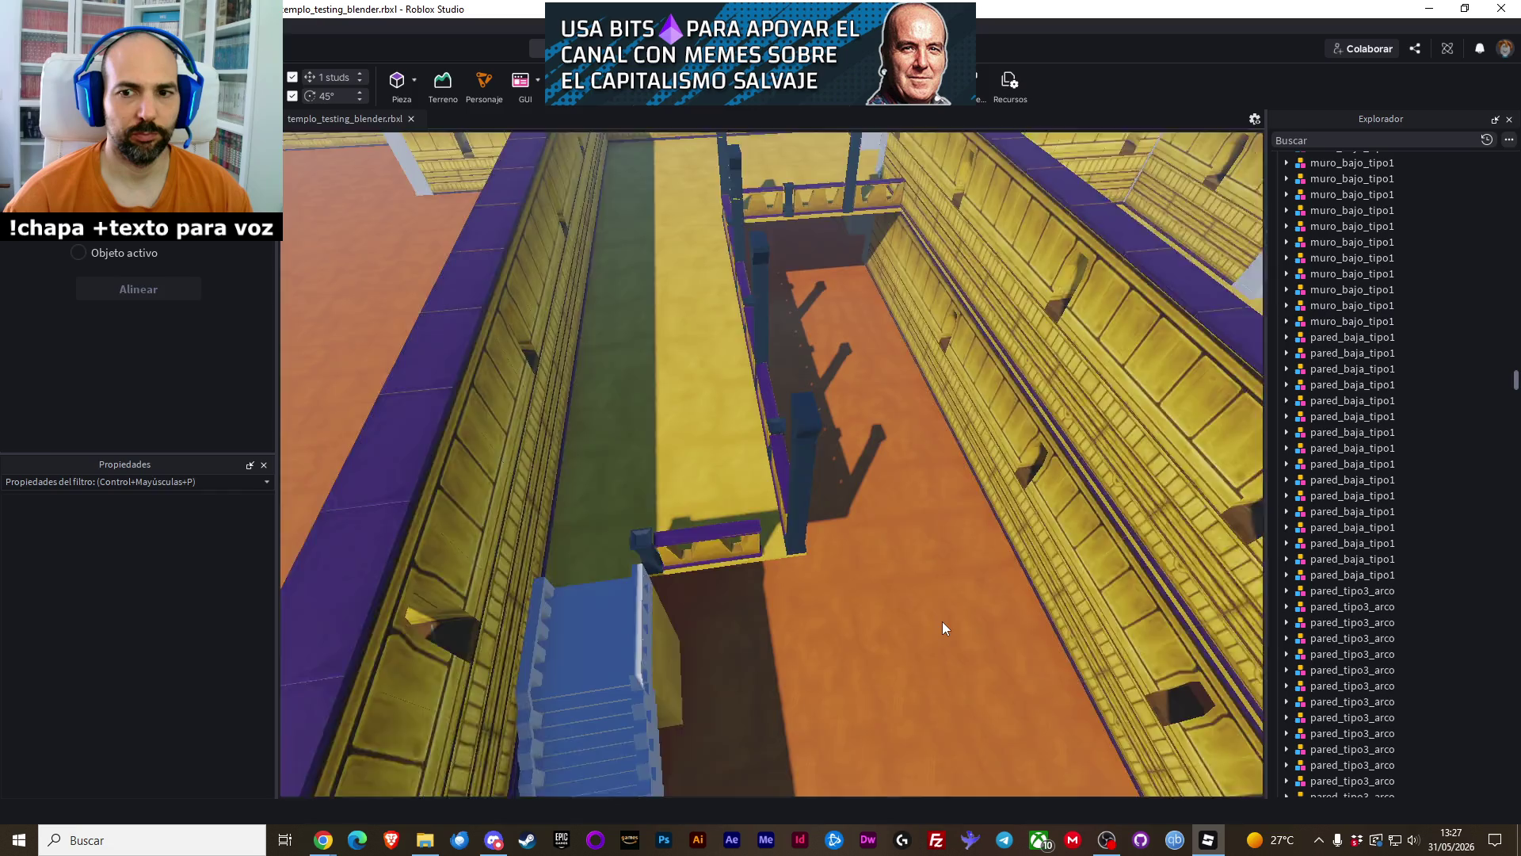
right_click(943, 622)
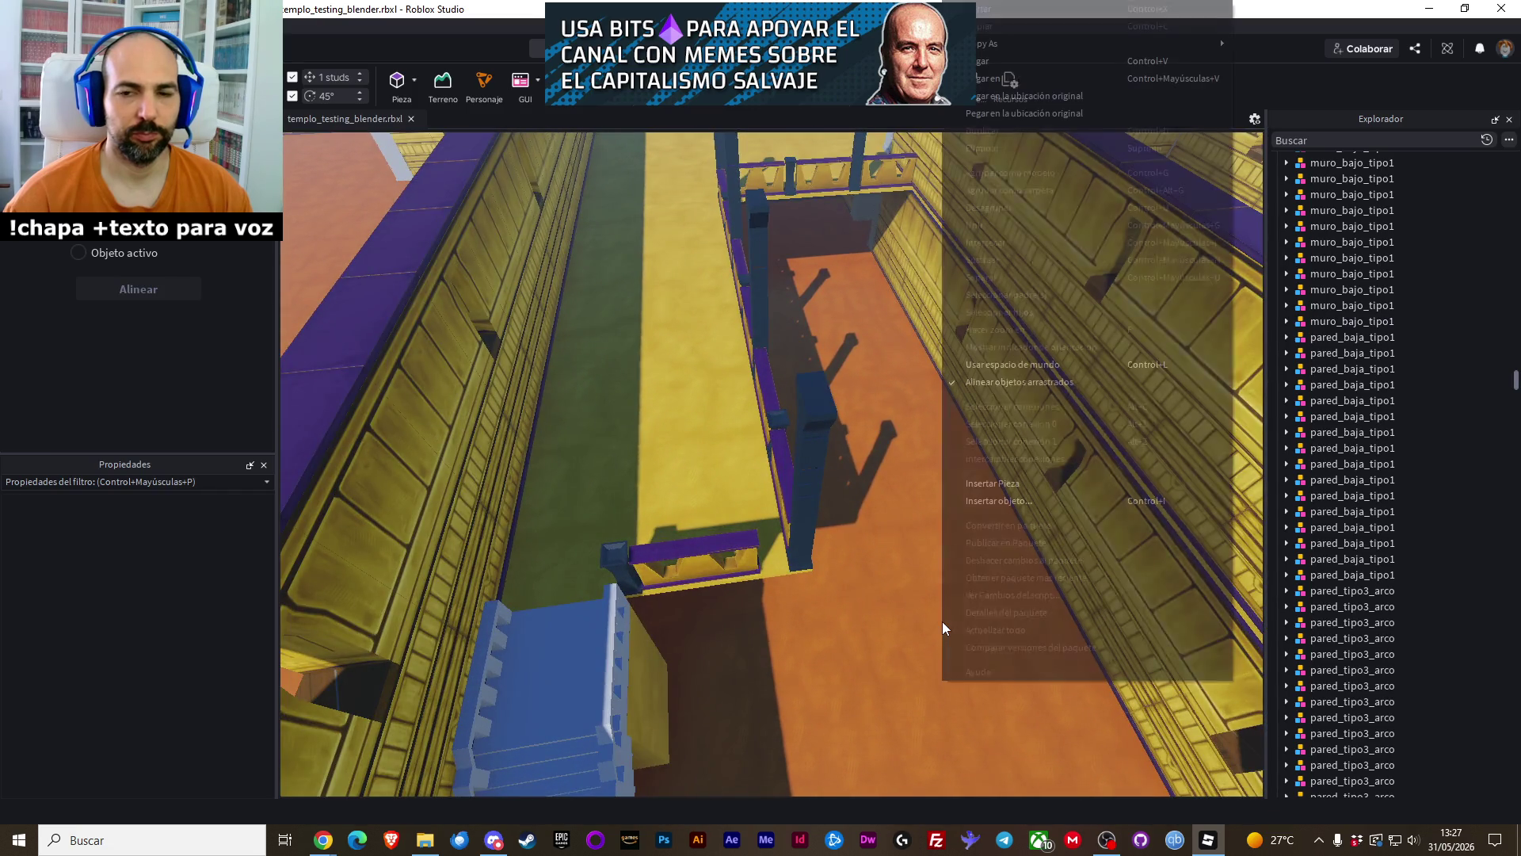
key(Escape)
key(ctrl+z)
Slide the muro_bajo_tipo1 railing and brasero together about 4 studs along the walkway
click(859, 636)
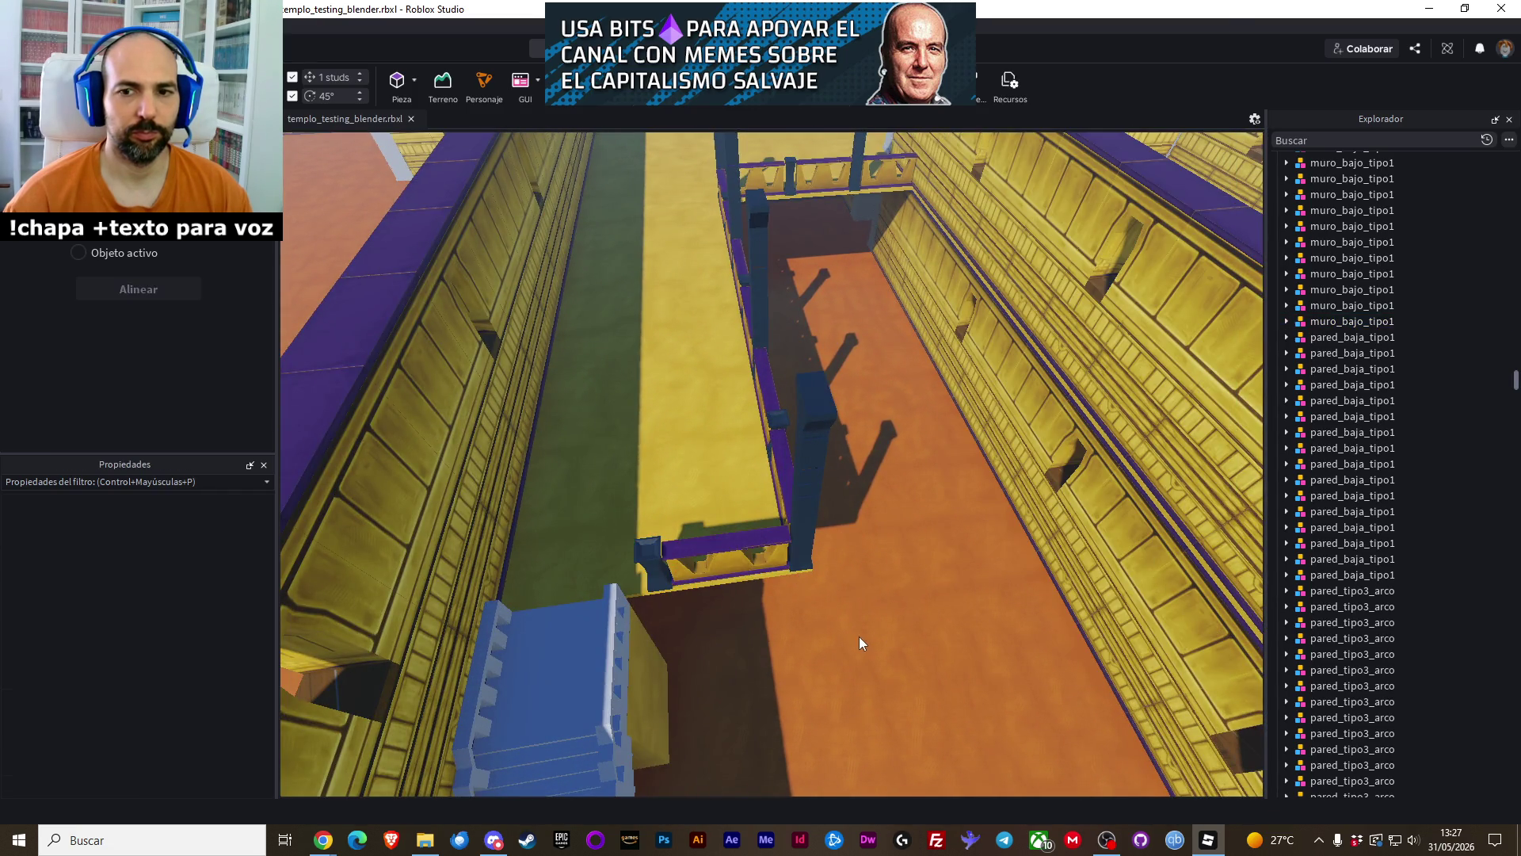
scroll(859, 635, down, 3)
click(690, 527)
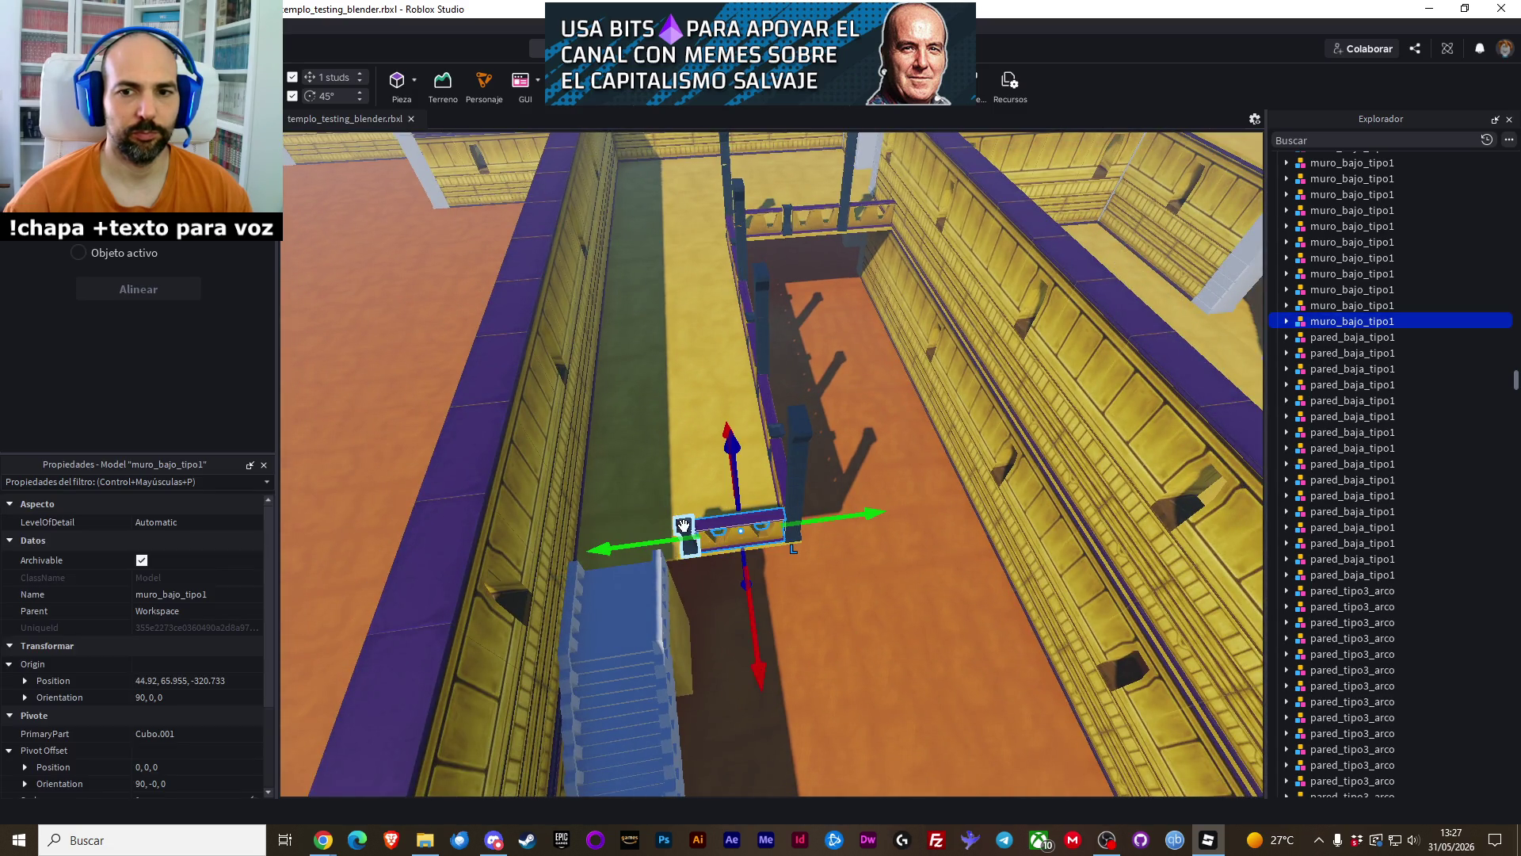
ctrl+click(677, 519)
mouse_move(714, 531)
mouse_down()
mouse_move(747, 519)
mouse_move(805, 590)
mouse_up()
click(805, 590)
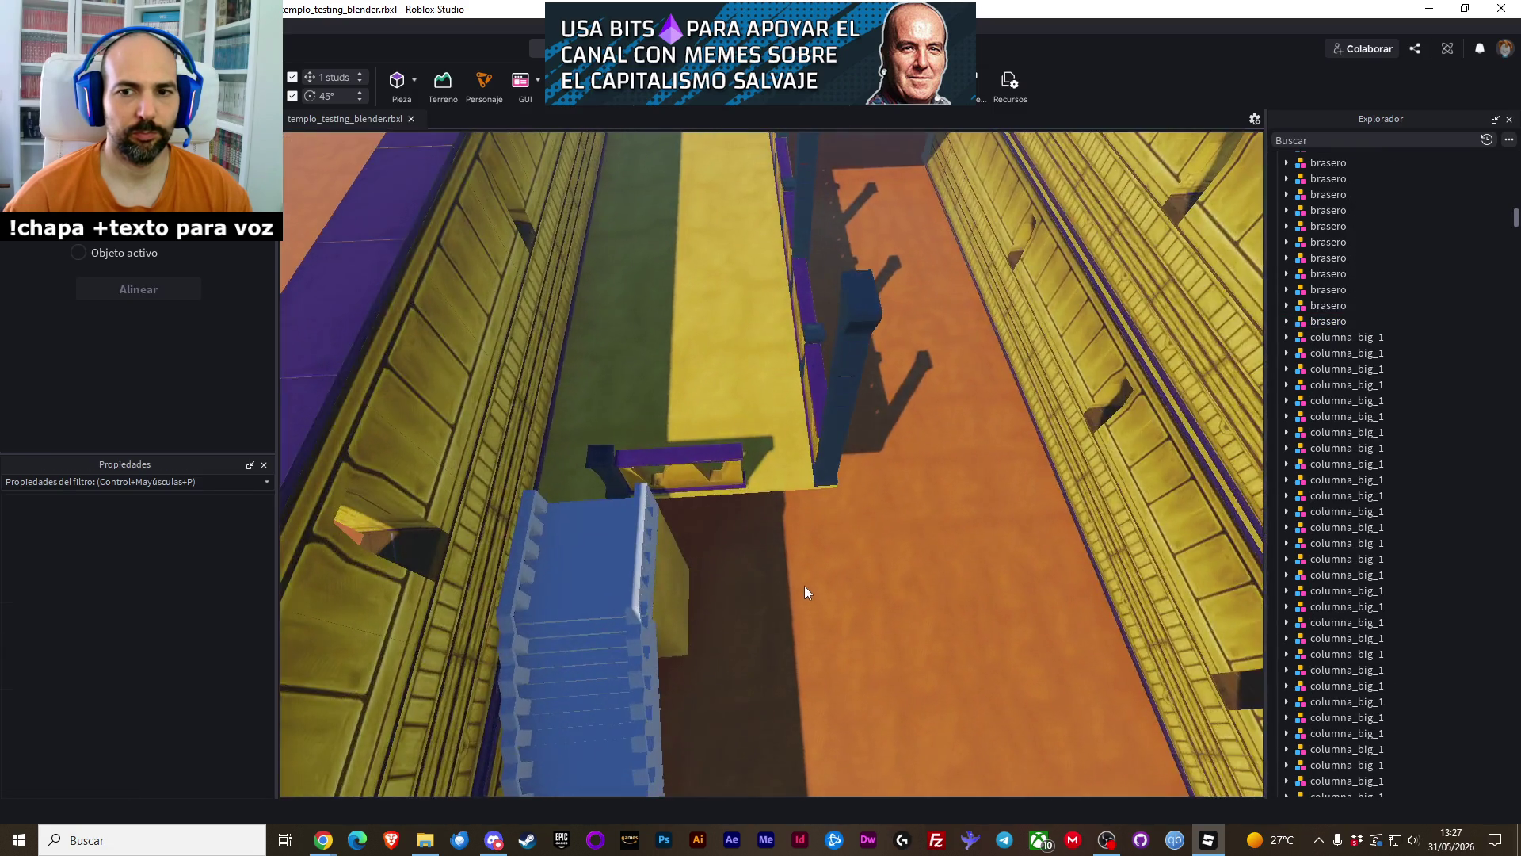
scroll(806, 590, up, 2)
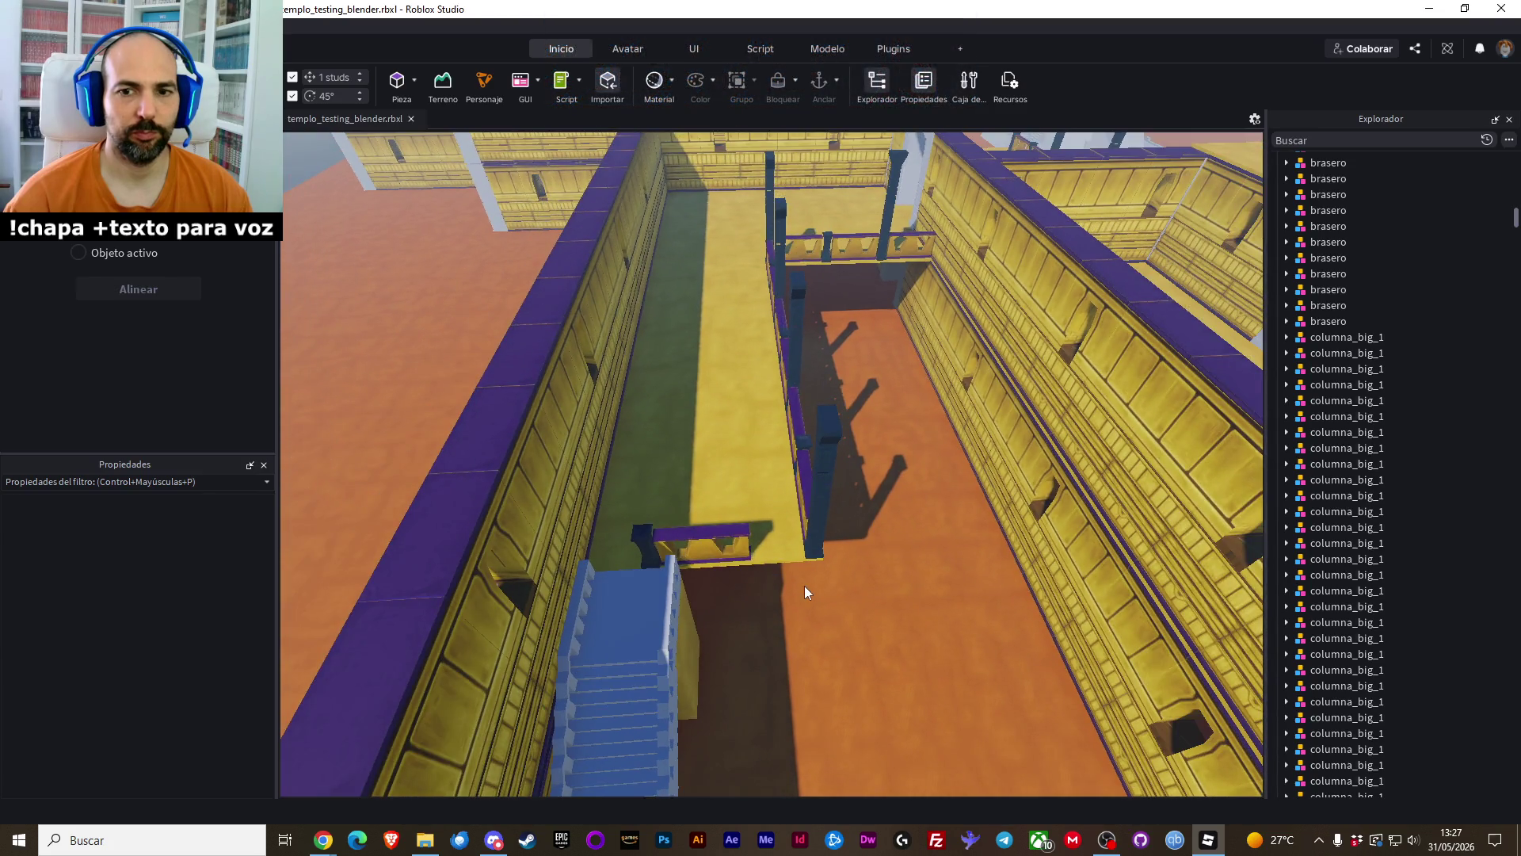
Duplicate the brasero and move the copy about 30 studs along the wall
click(646, 542)
right_click(644, 544)
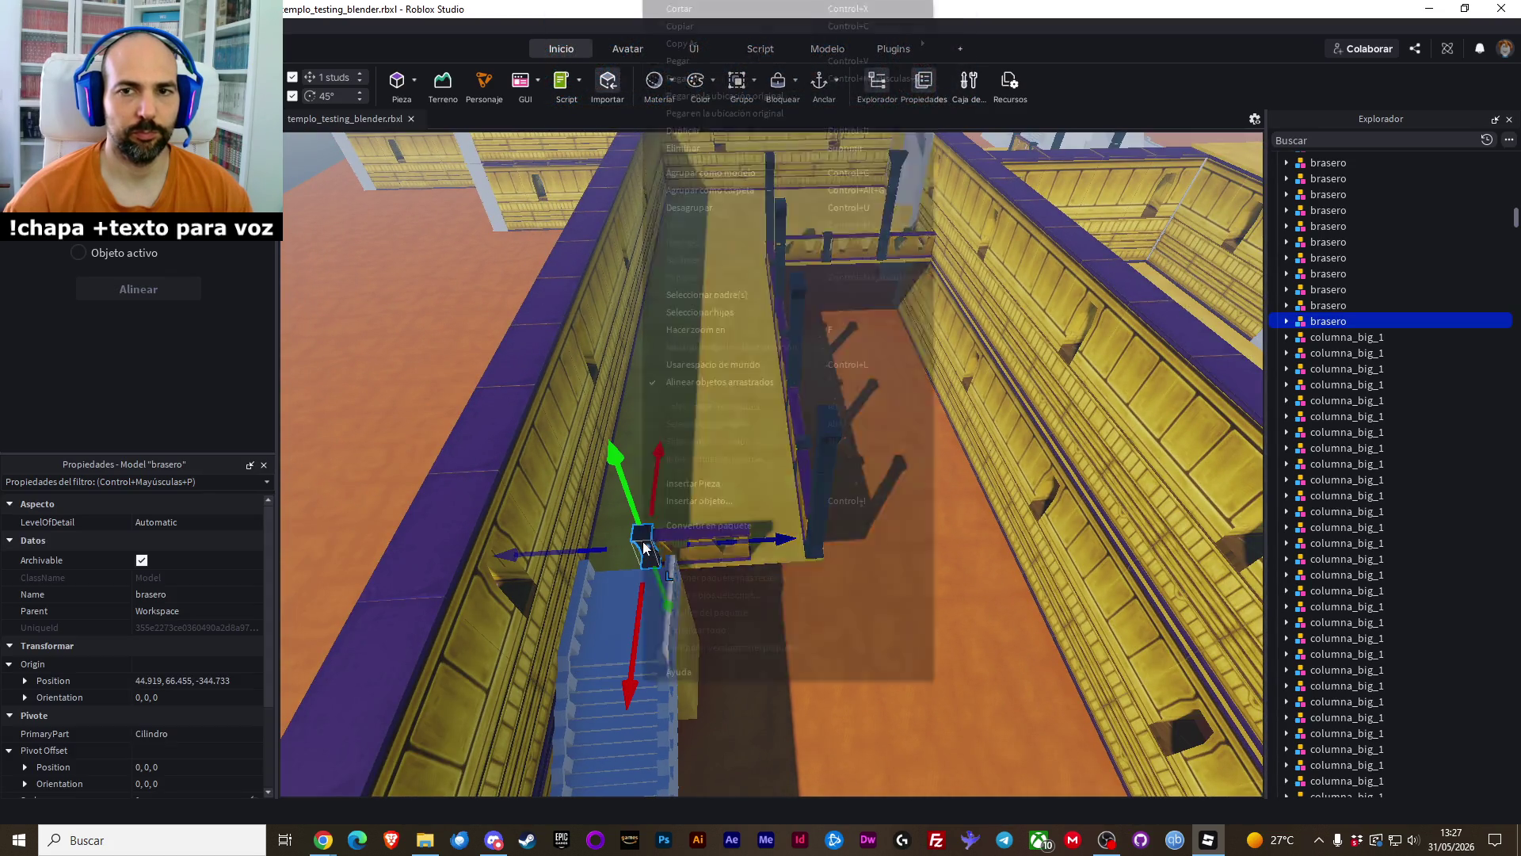
click(771, 94)
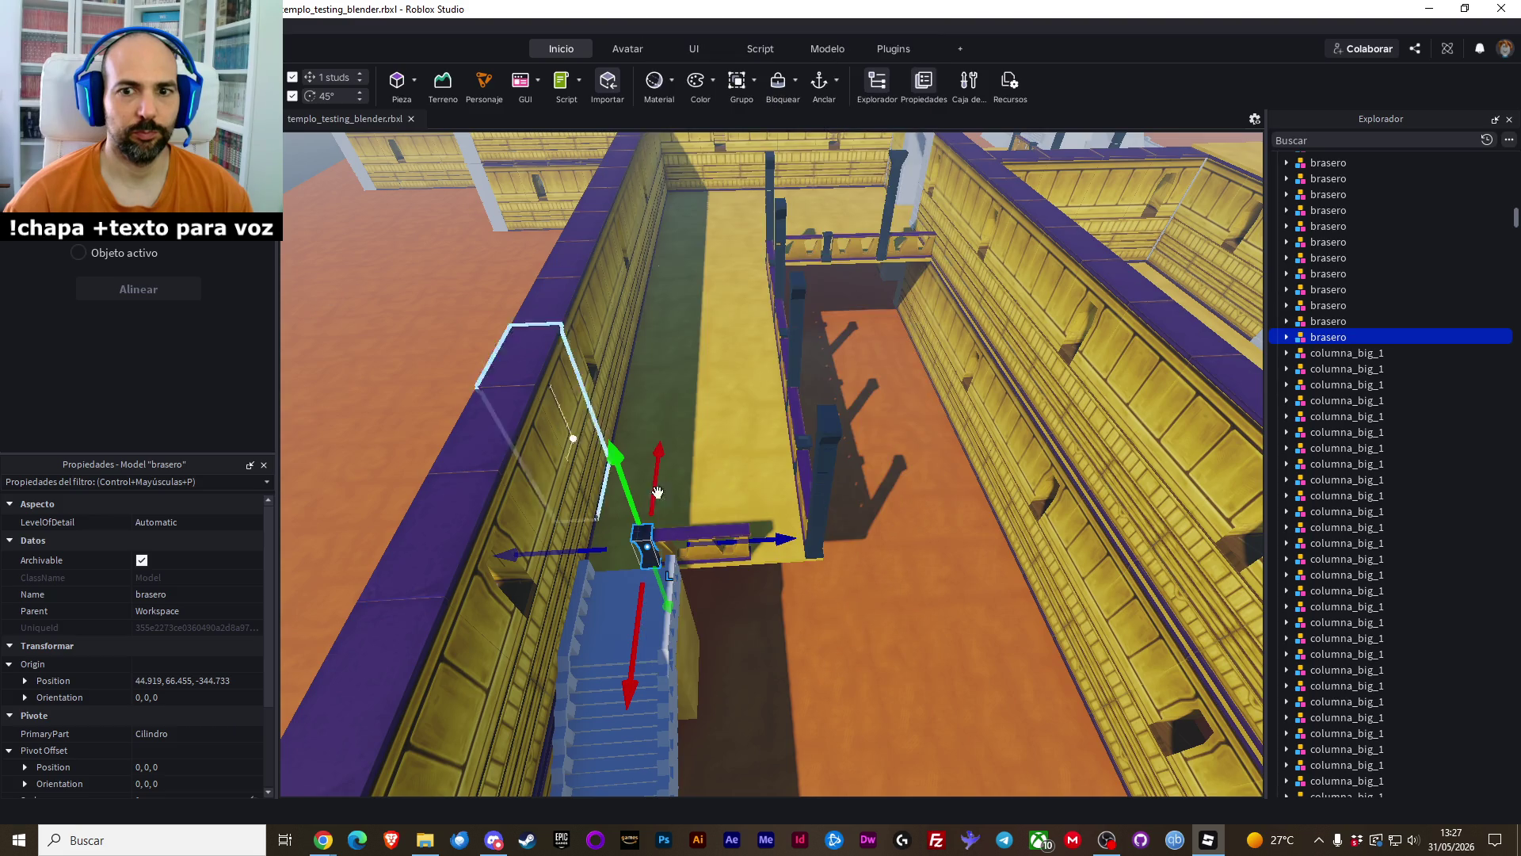
drag(778, 546, 923, 546)
click(914, 613)
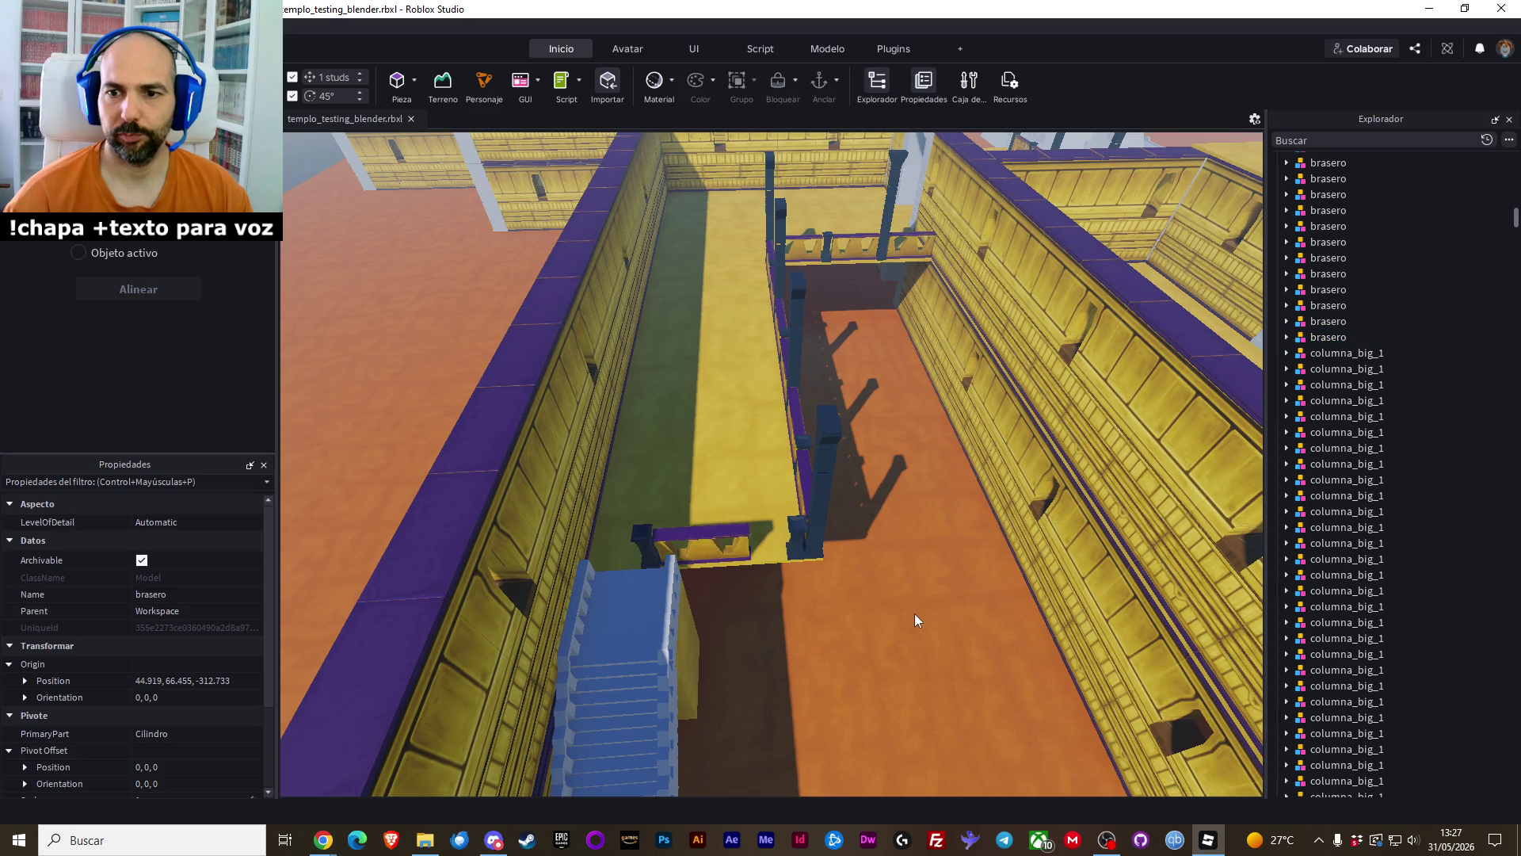
scroll(914, 614, up, 3)
Nudge the low railing at the walkway end 3 studs along the walkway
click(682, 559)
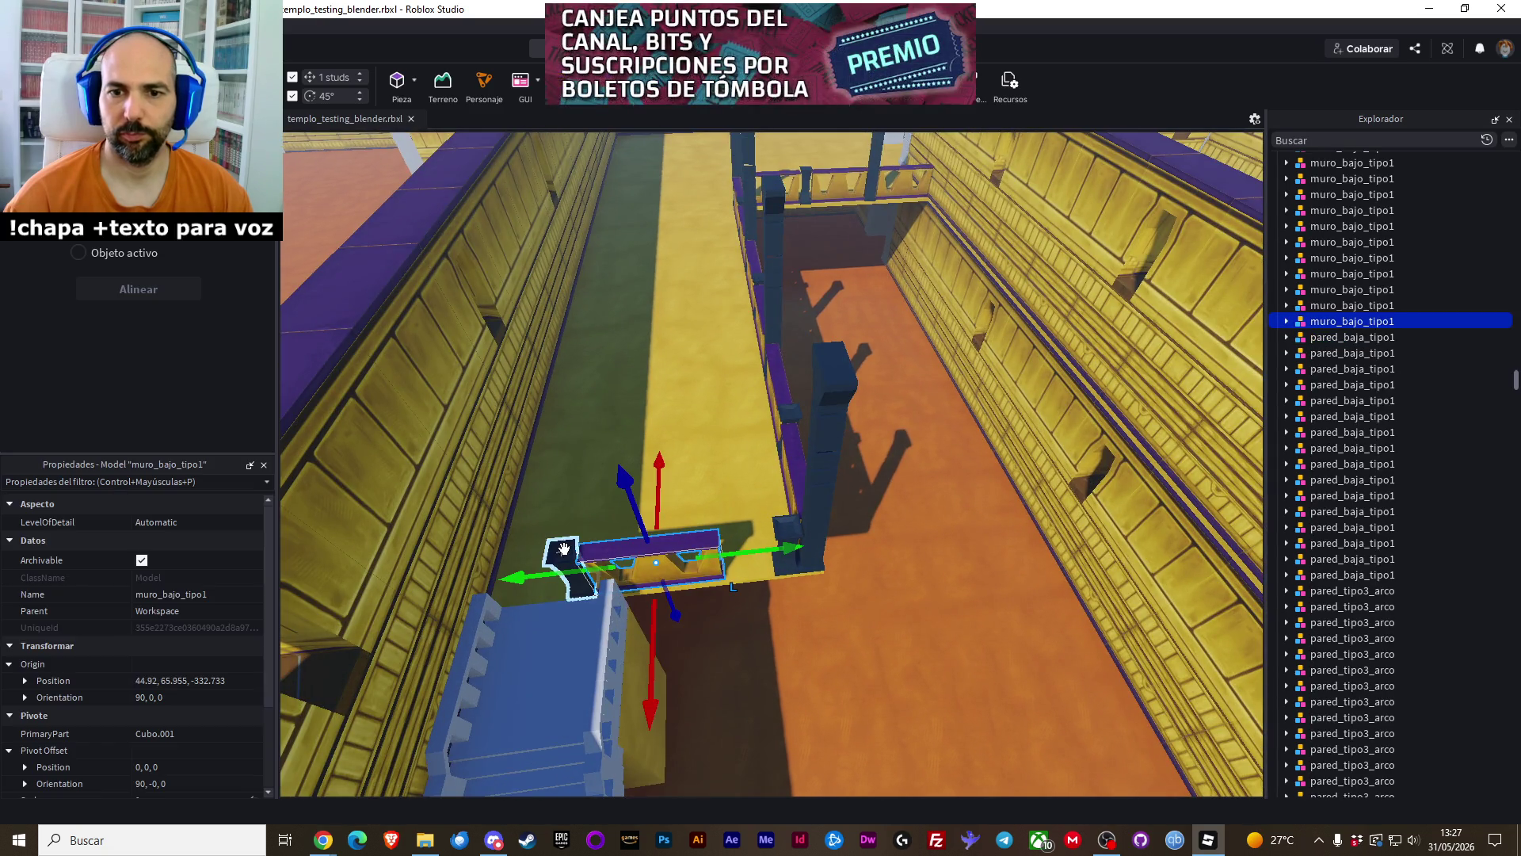
drag(745, 552, 792, 547)
click(912, 655)
scroll(912, 656, down, 5)
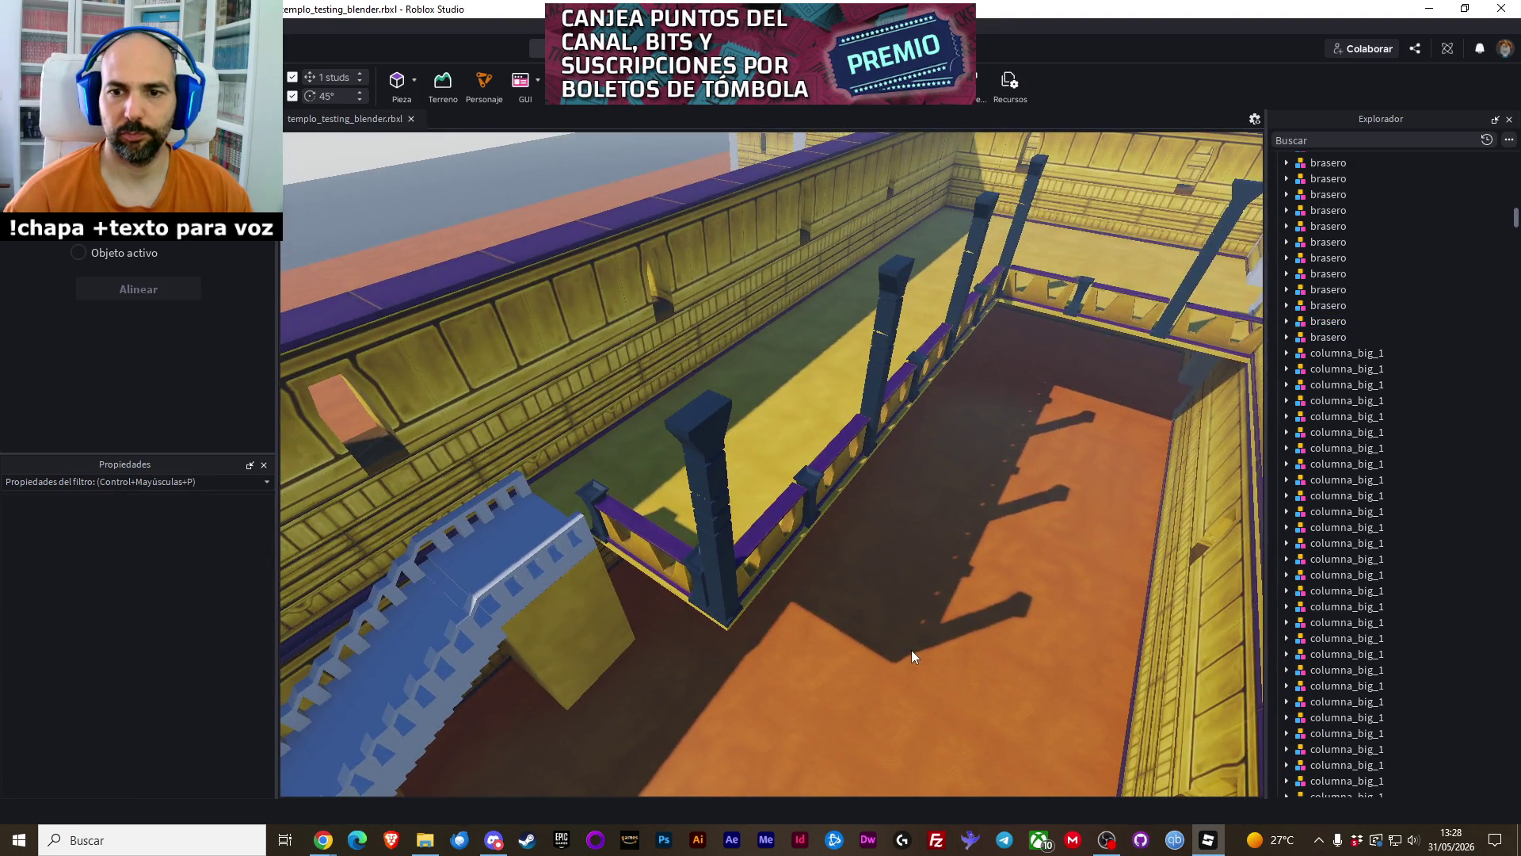
scroll(911, 655, down, 10)
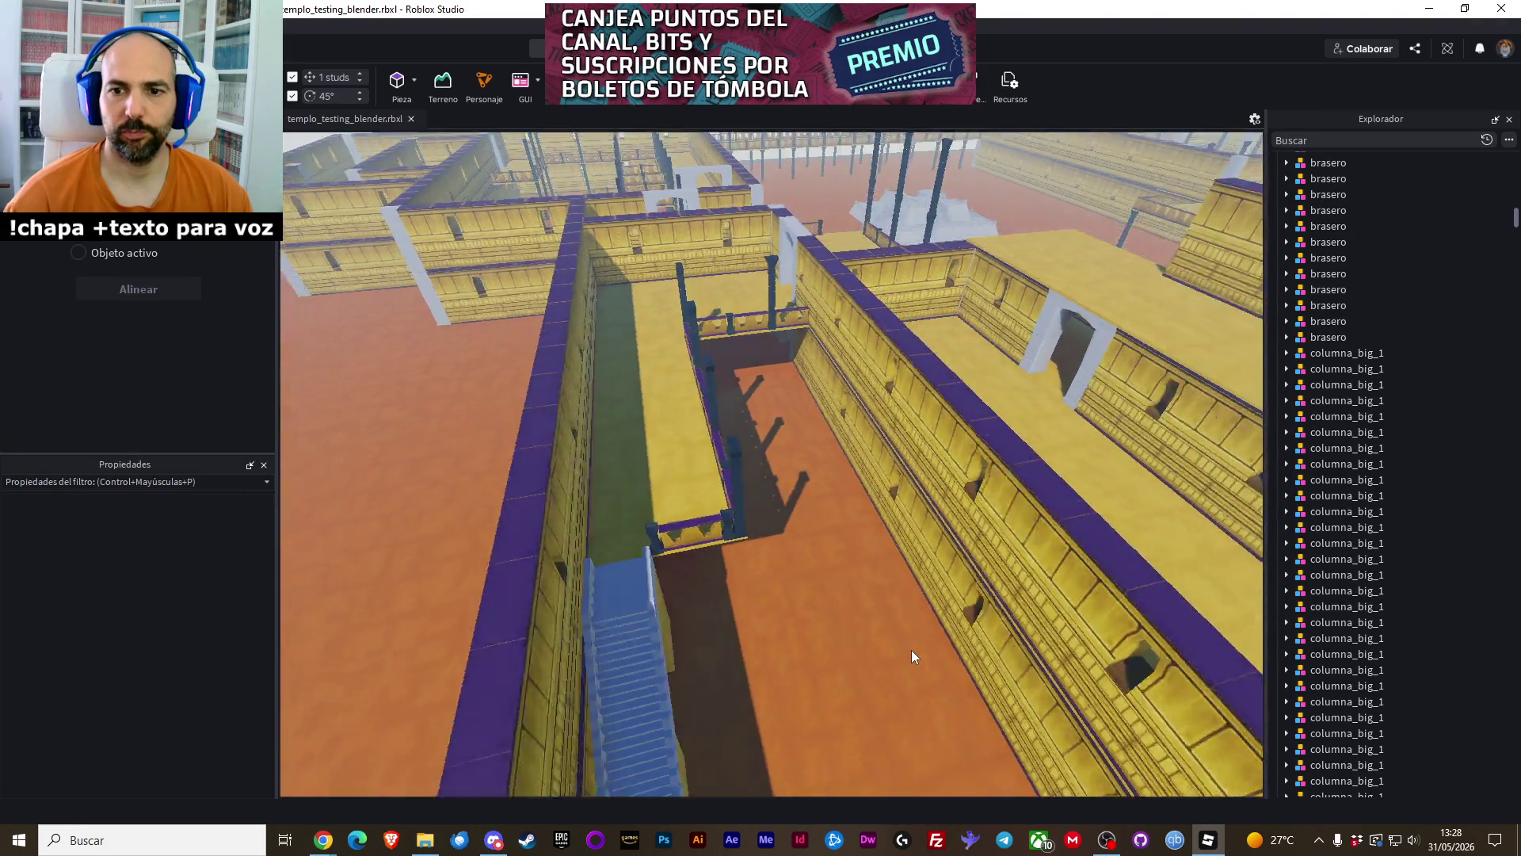
scroll(912, 653, up, 5)
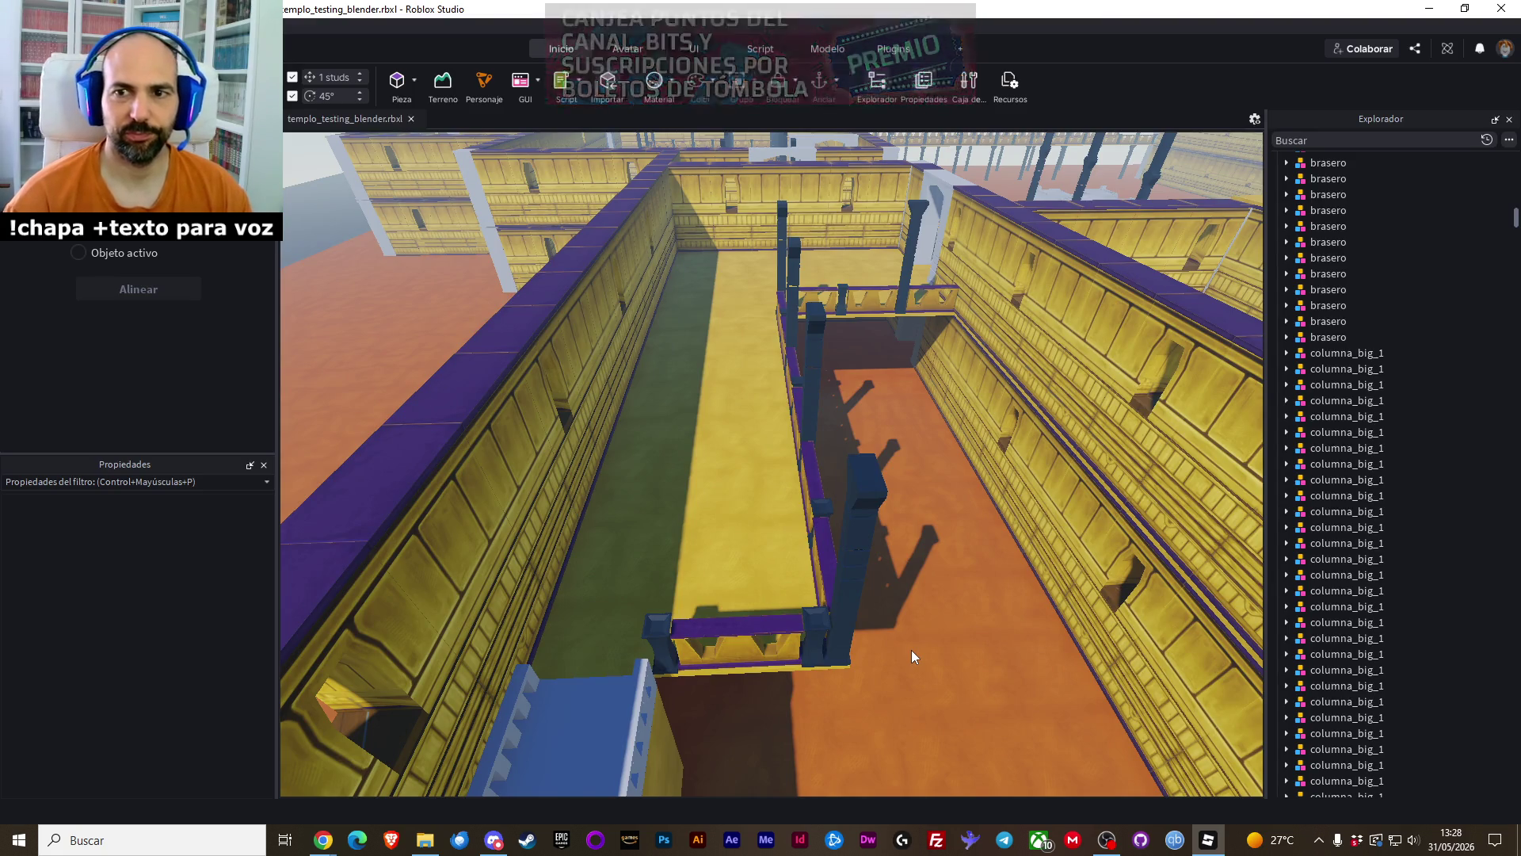
scroll(912, 651, down, 2)
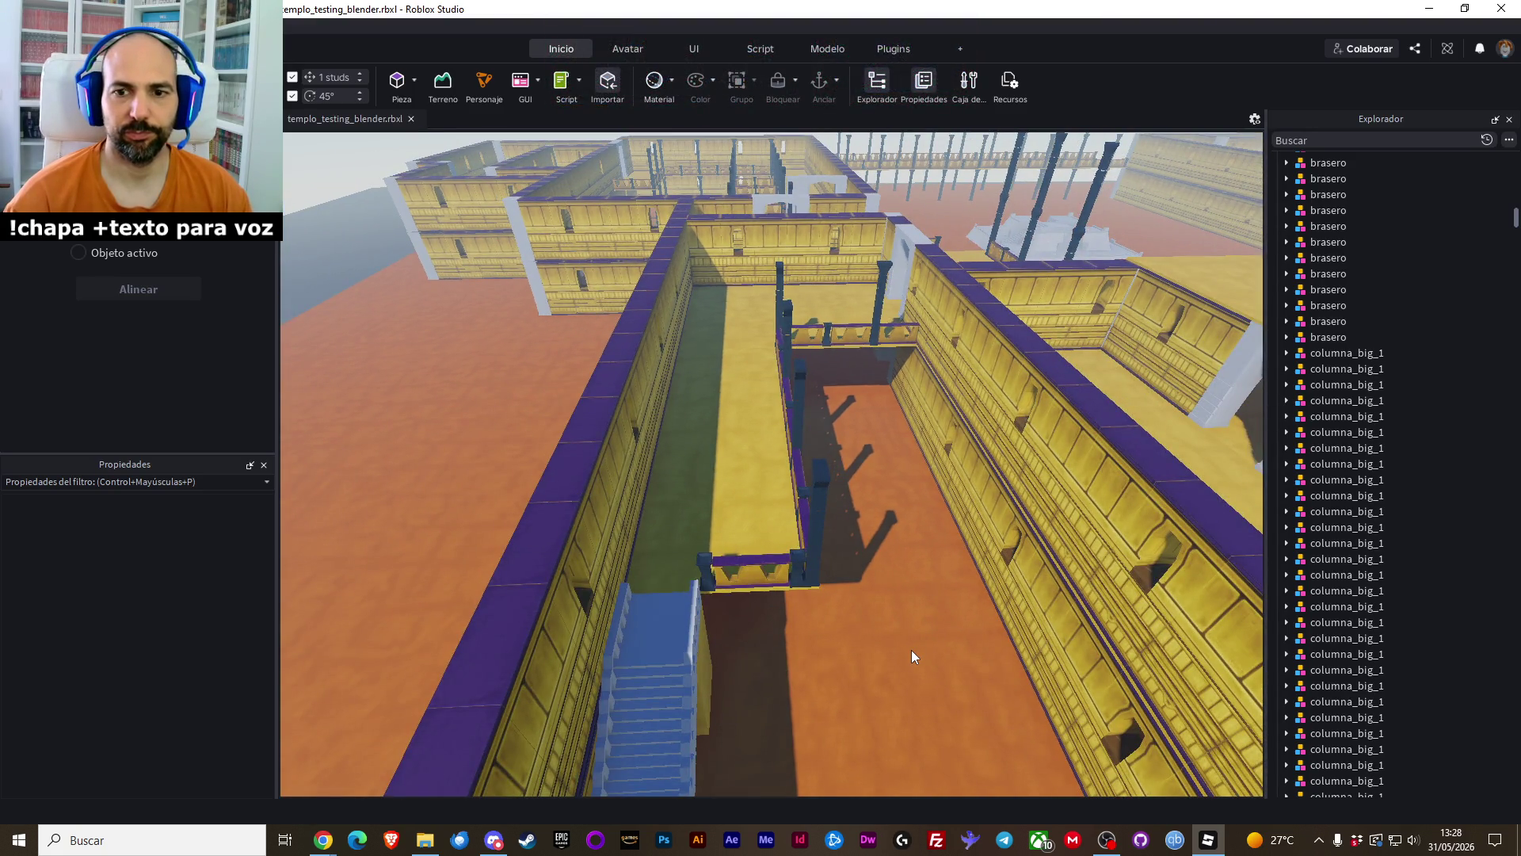
Move the brasero at the walkway end 4 studs along the walkway
right_click(912, 650)
click(810, 577)
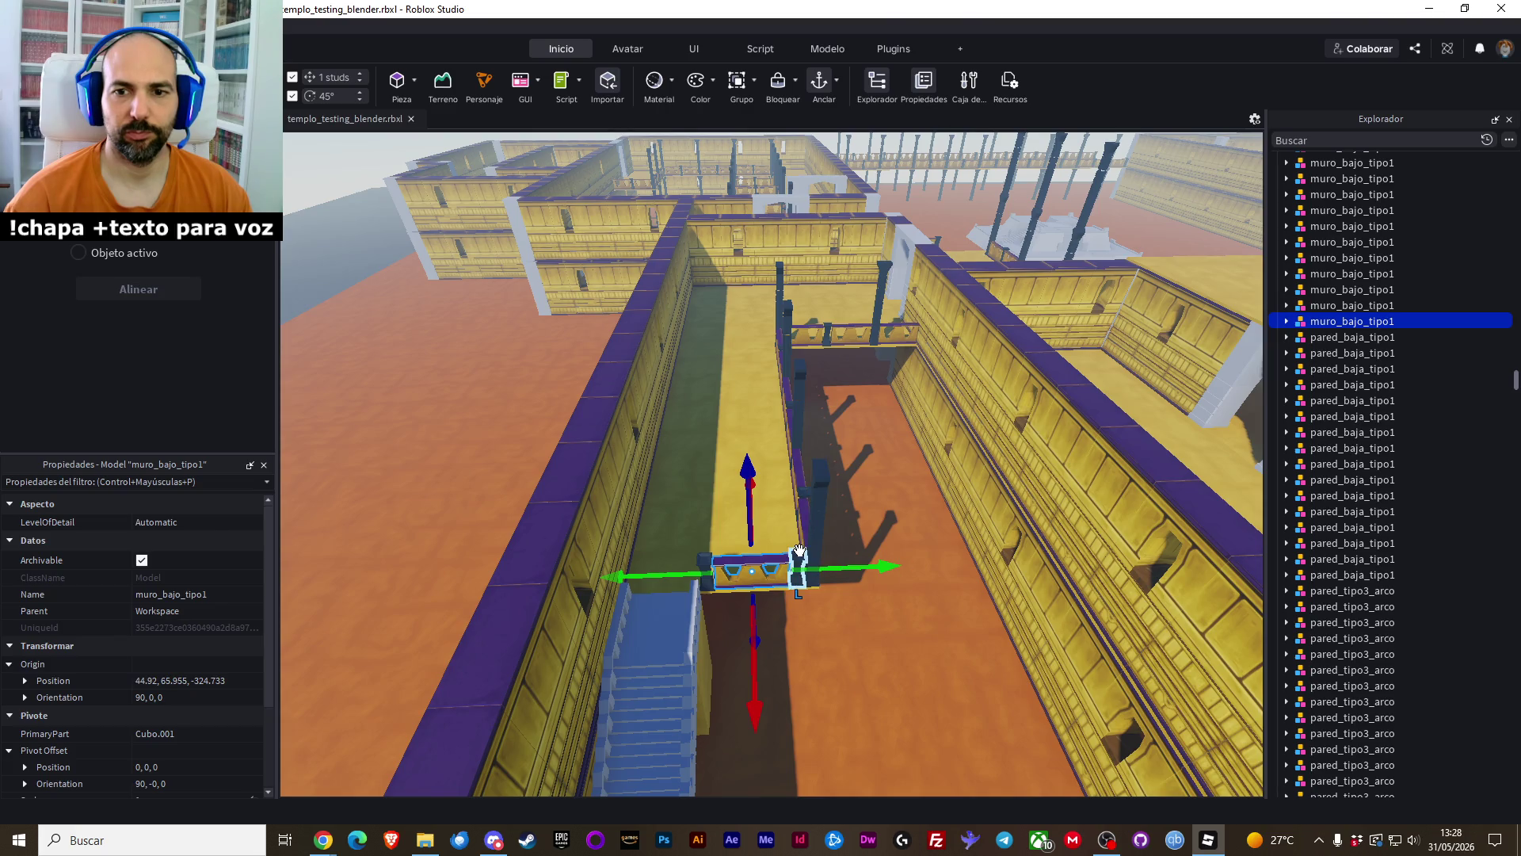
click(810, 577)
click(873, 647)
click(767, 576)
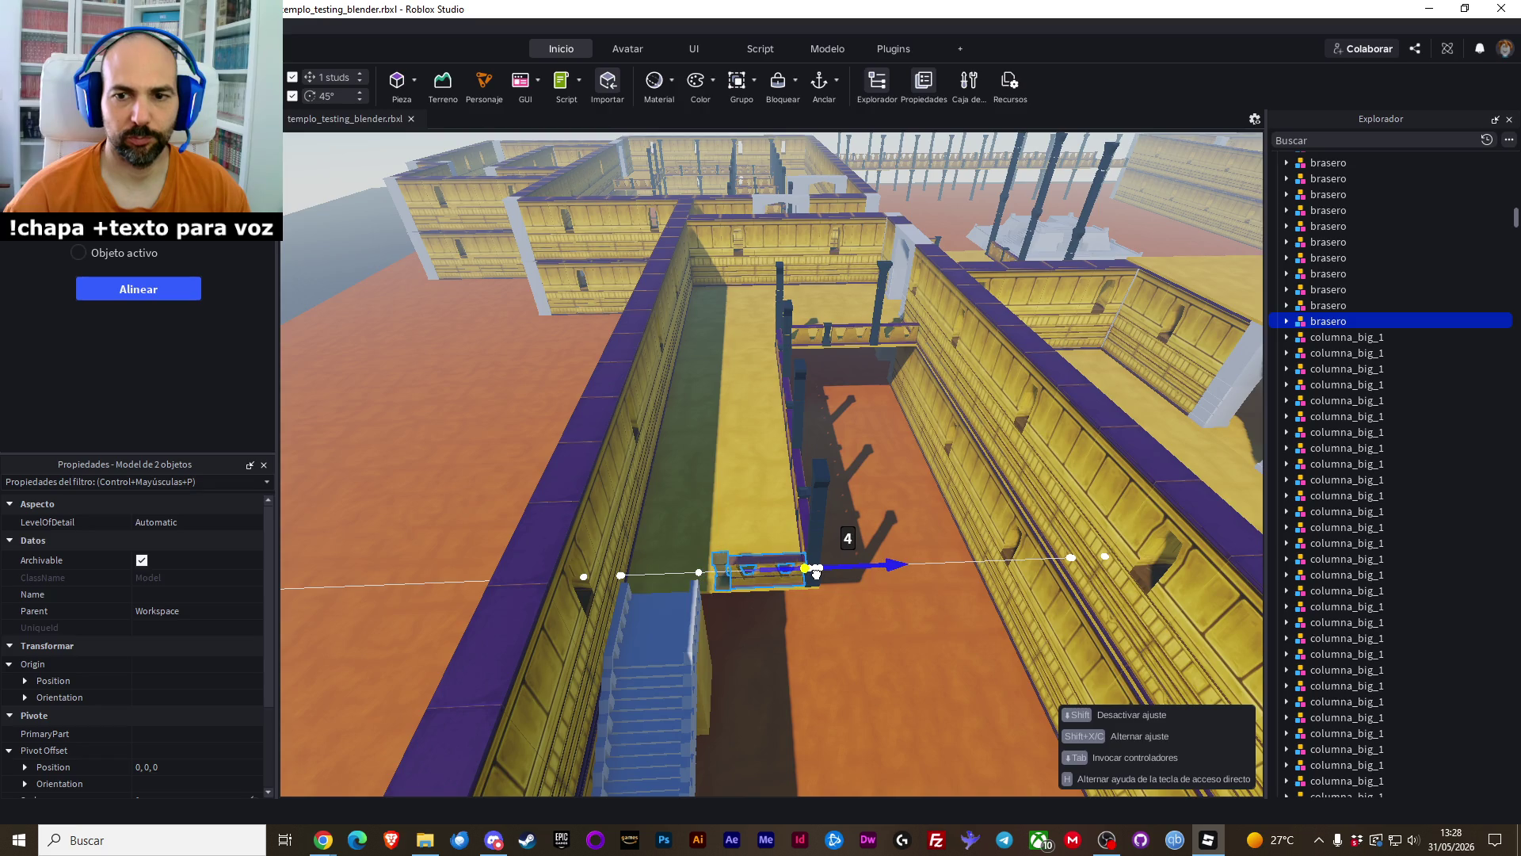
drag(816, 576, 819, 578)
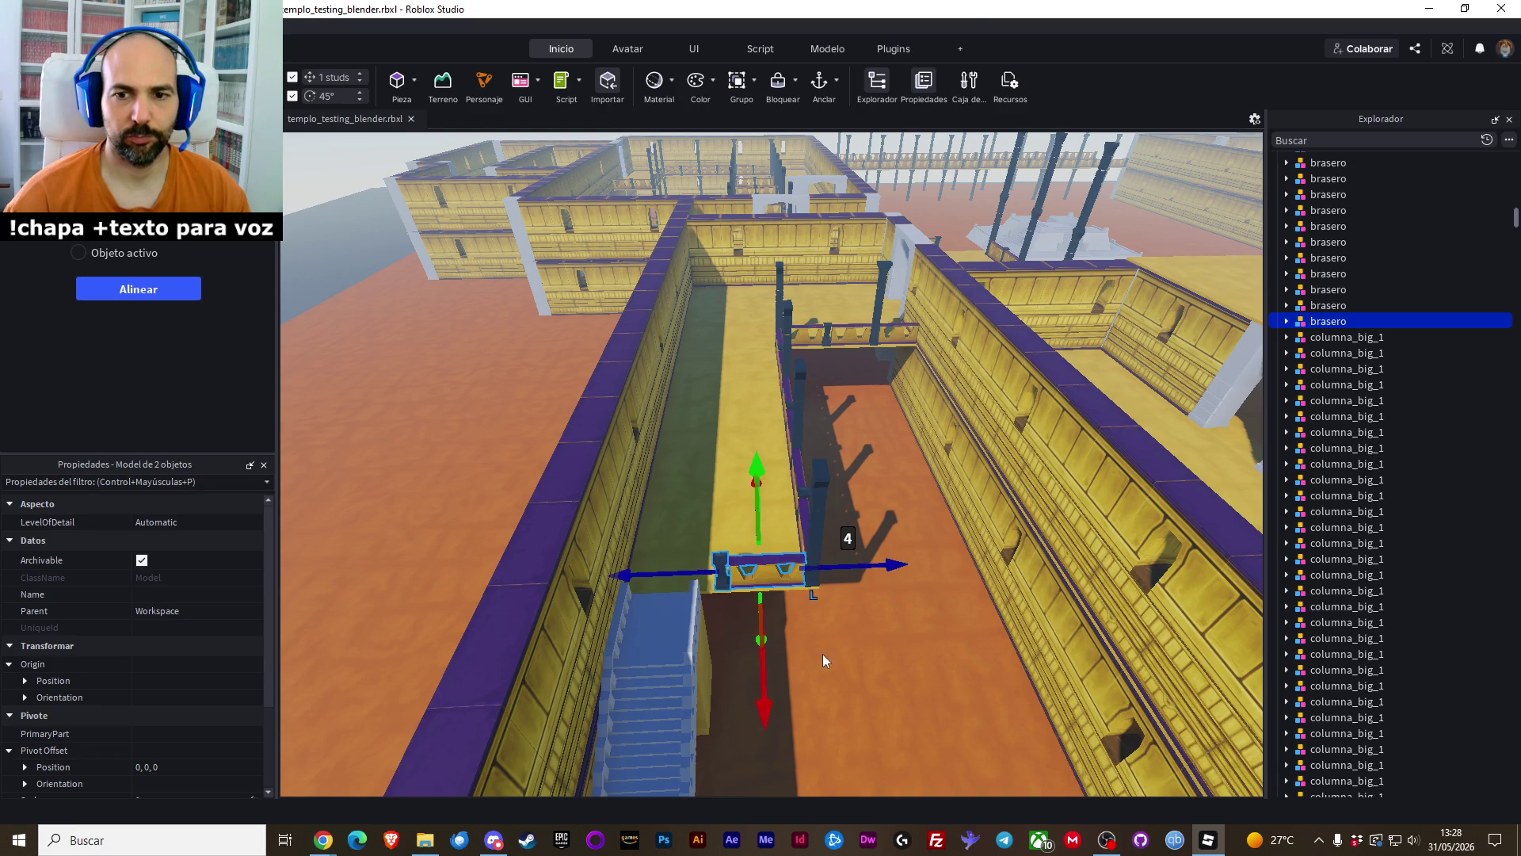
click(829, 685)
key(w)
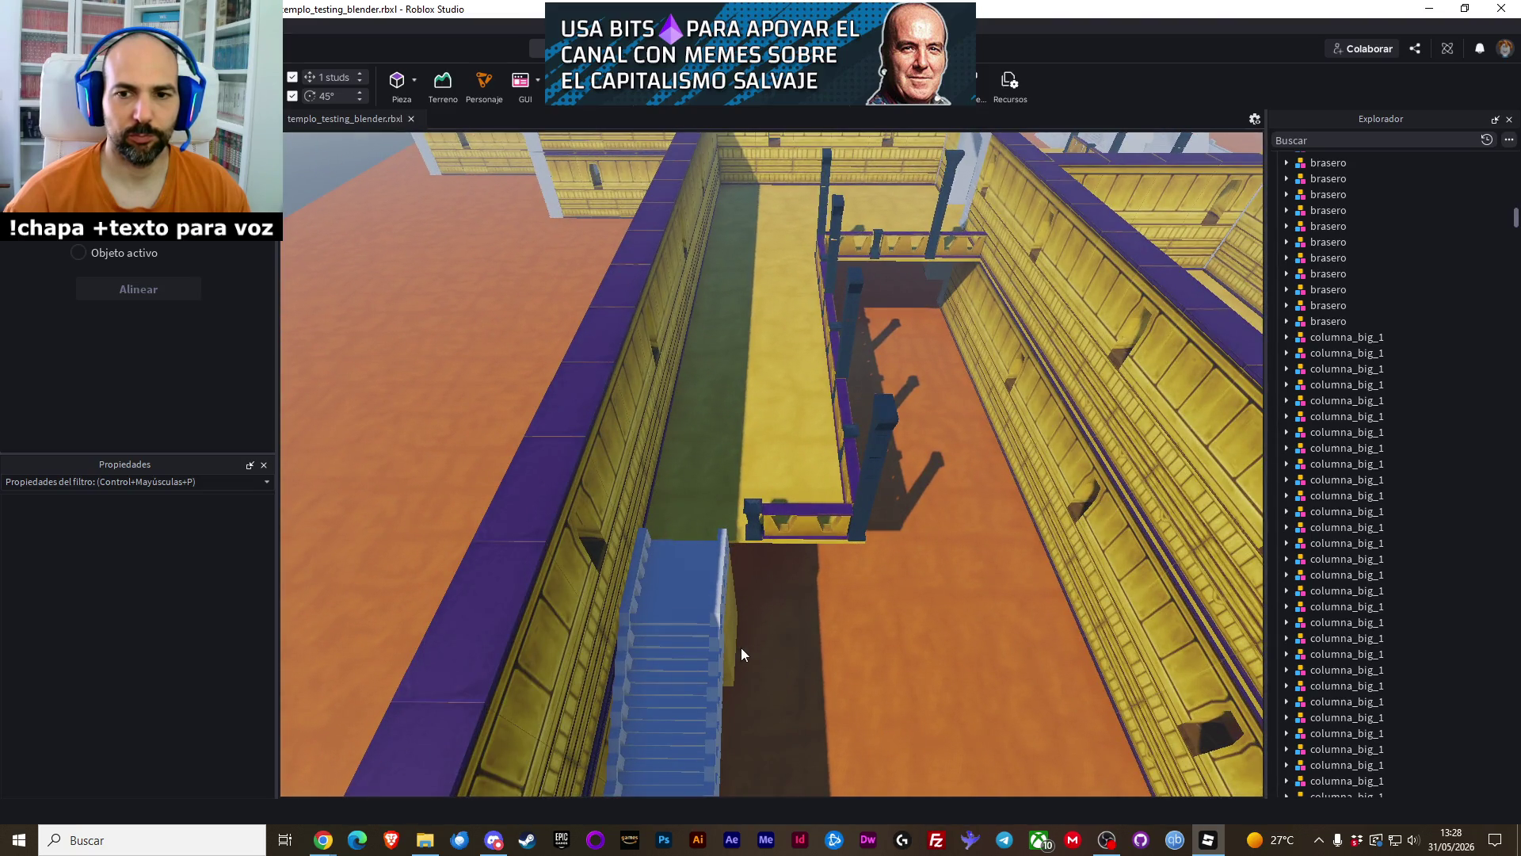
key(w)
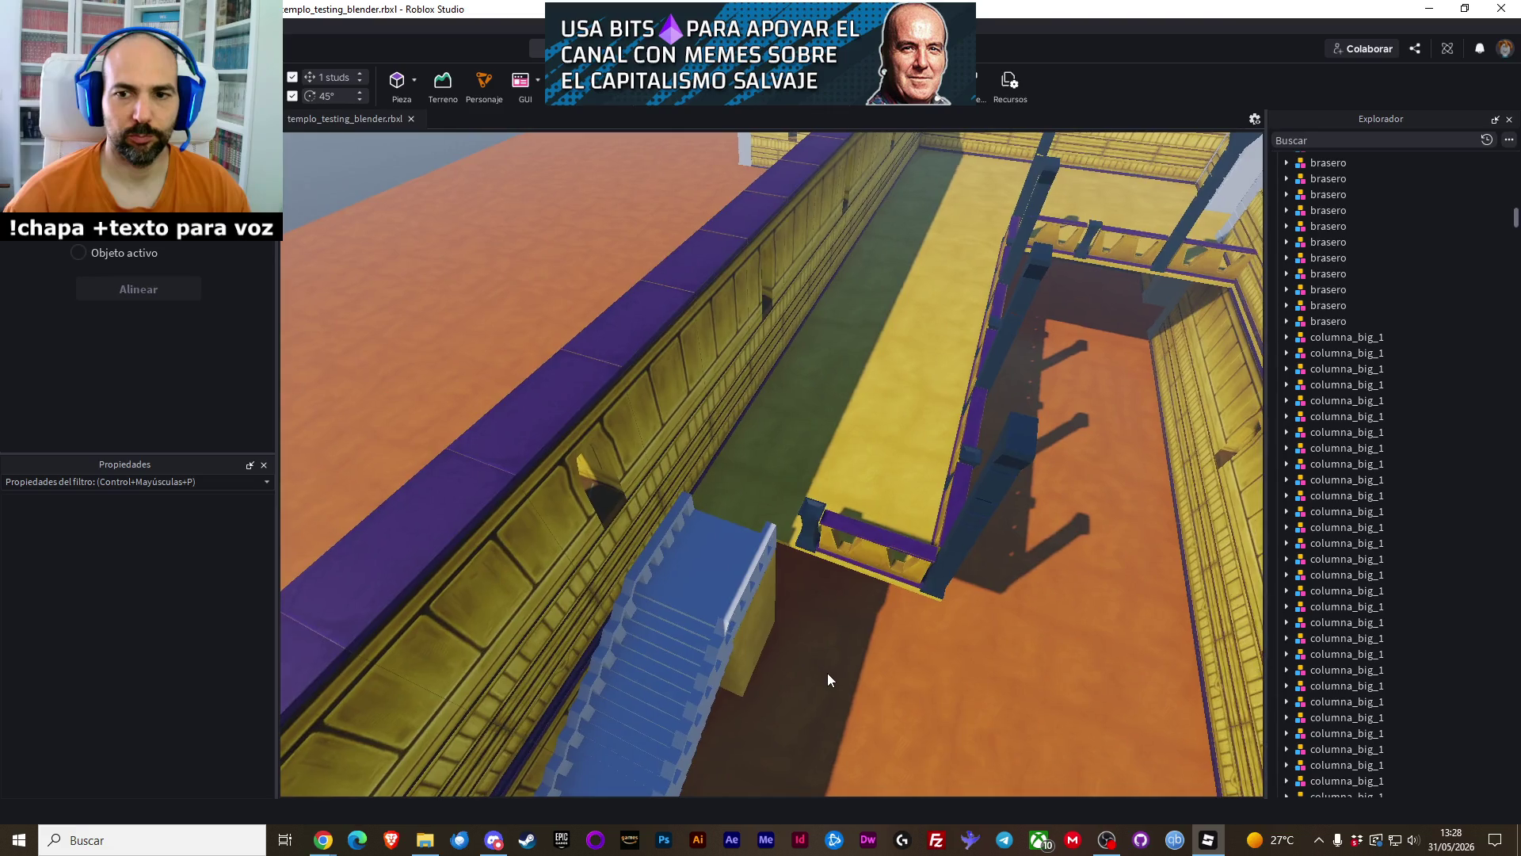
key(e)
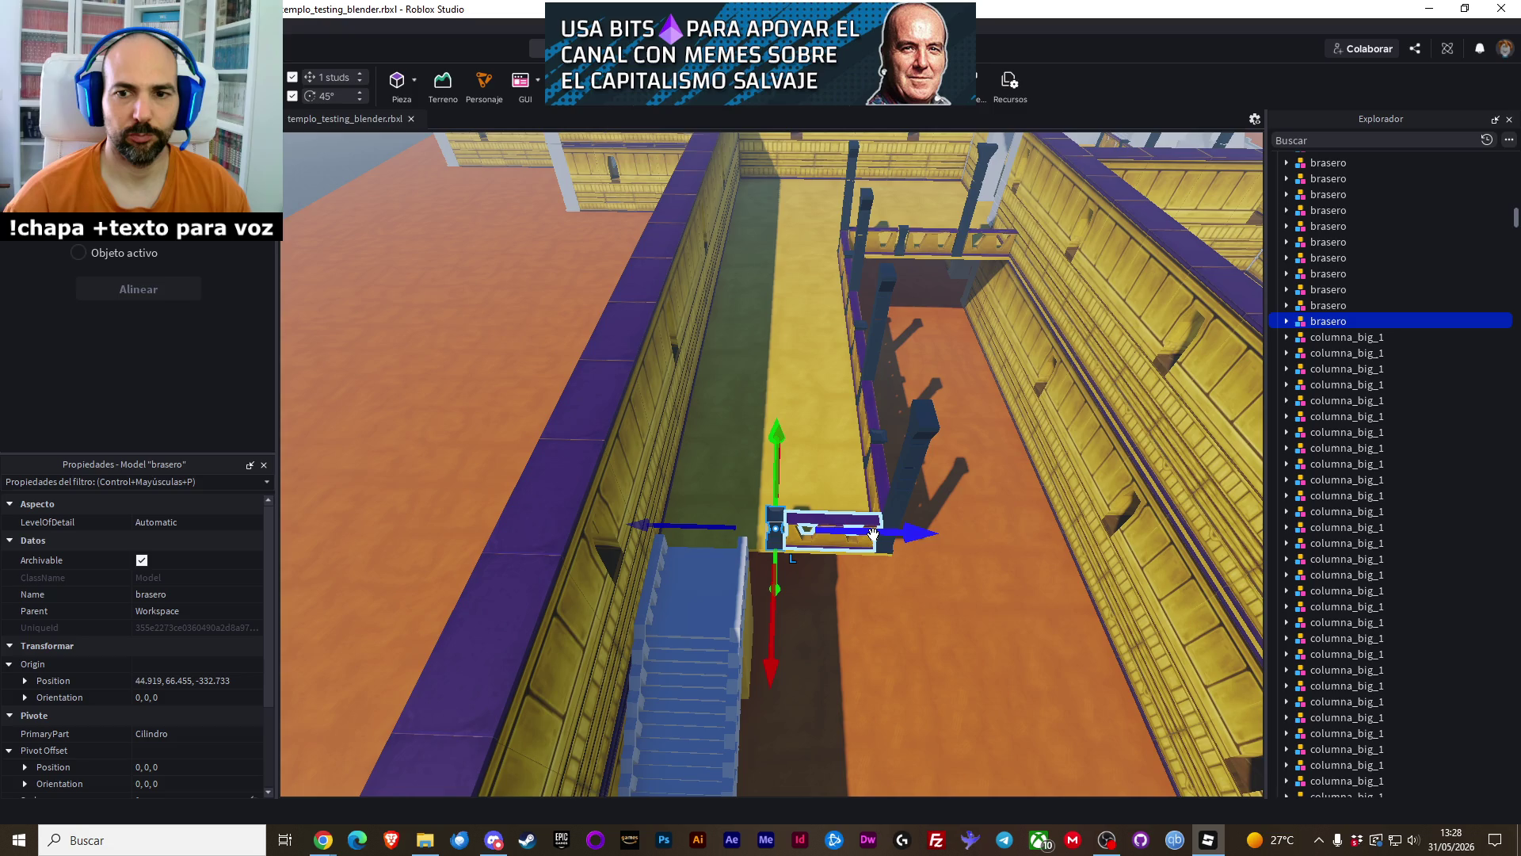
Paste a copy of the columna_big_1 pillar and move it 23 studs to the stairs' top
click(911, 500)
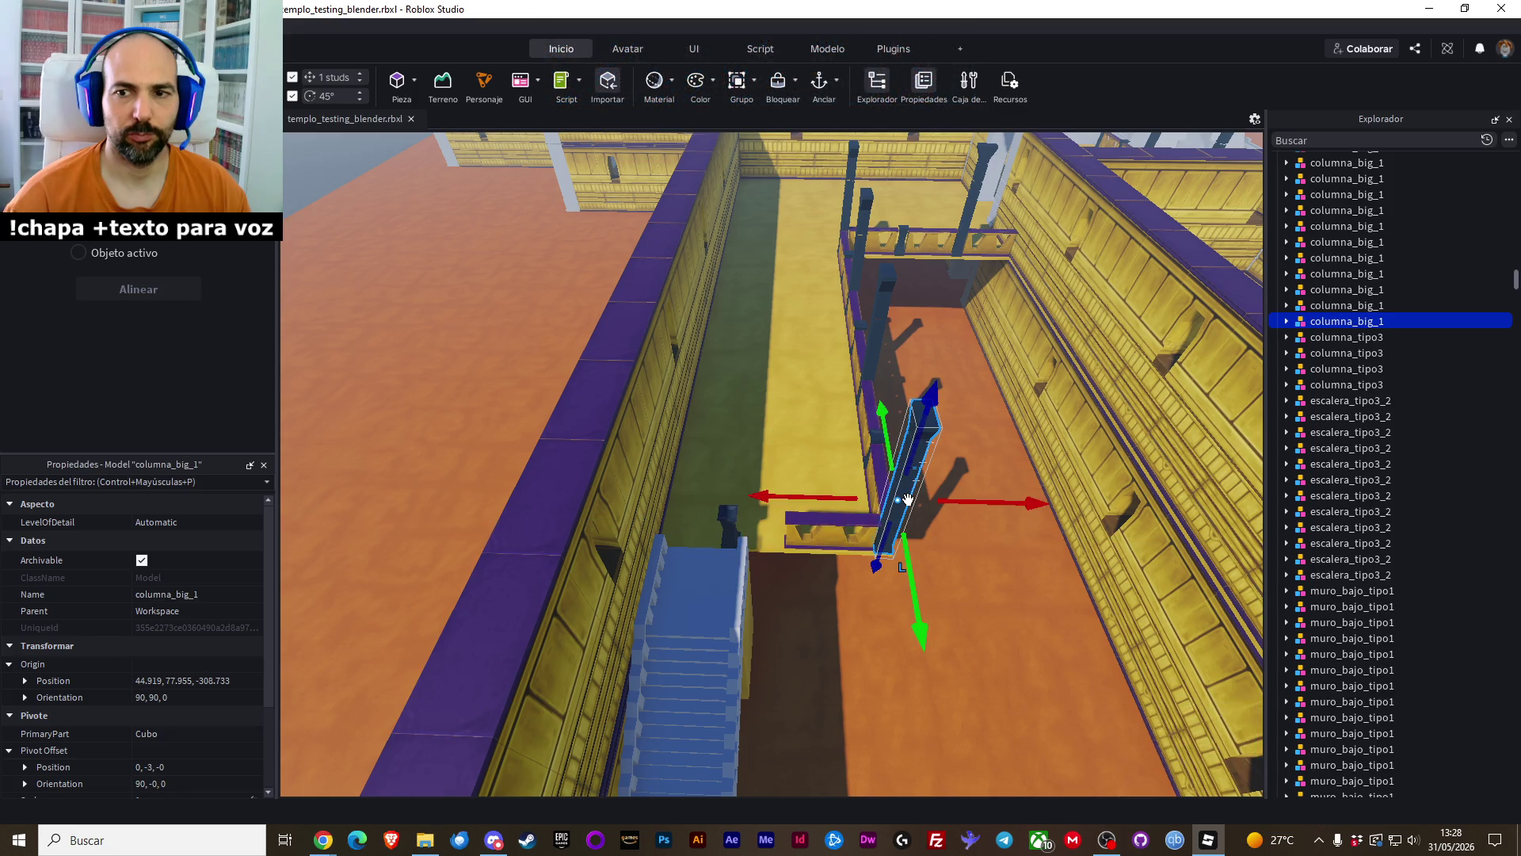
key(f)
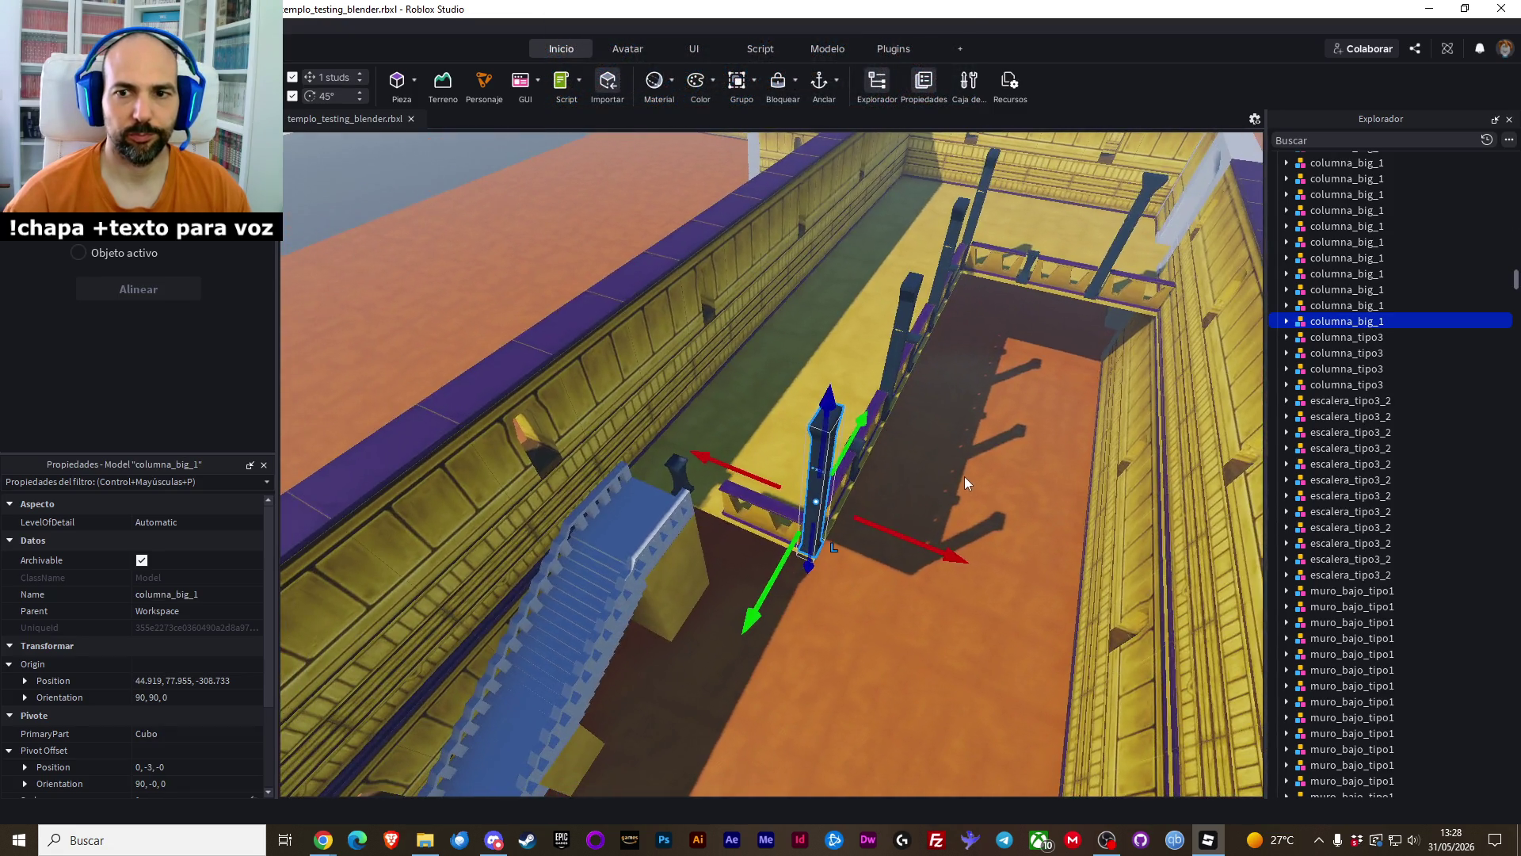
right_click(816, 421)
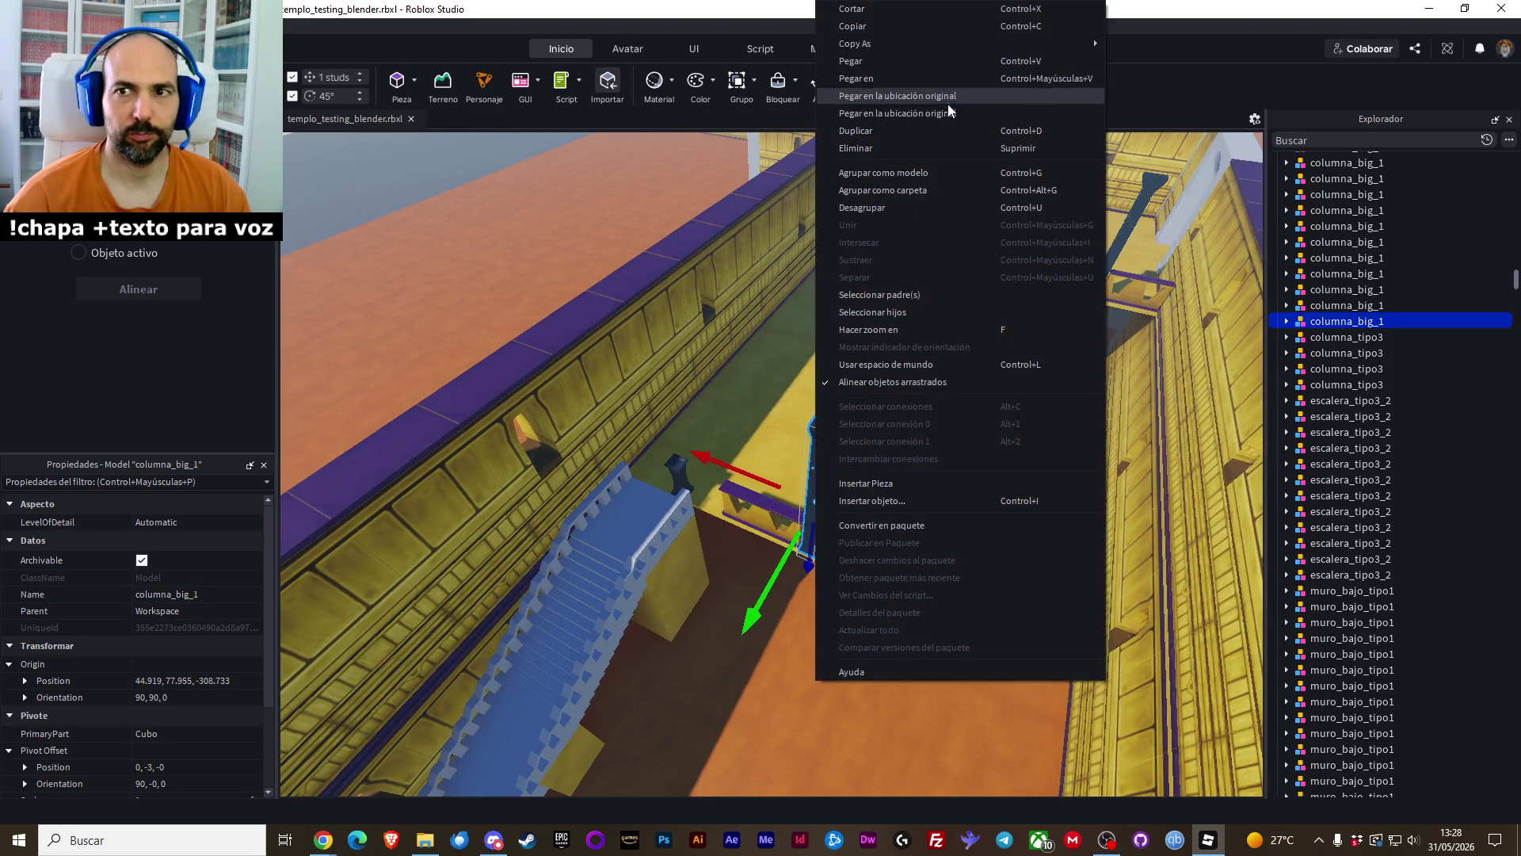
click(935, 98)
drag(898, 527, 786, 493)
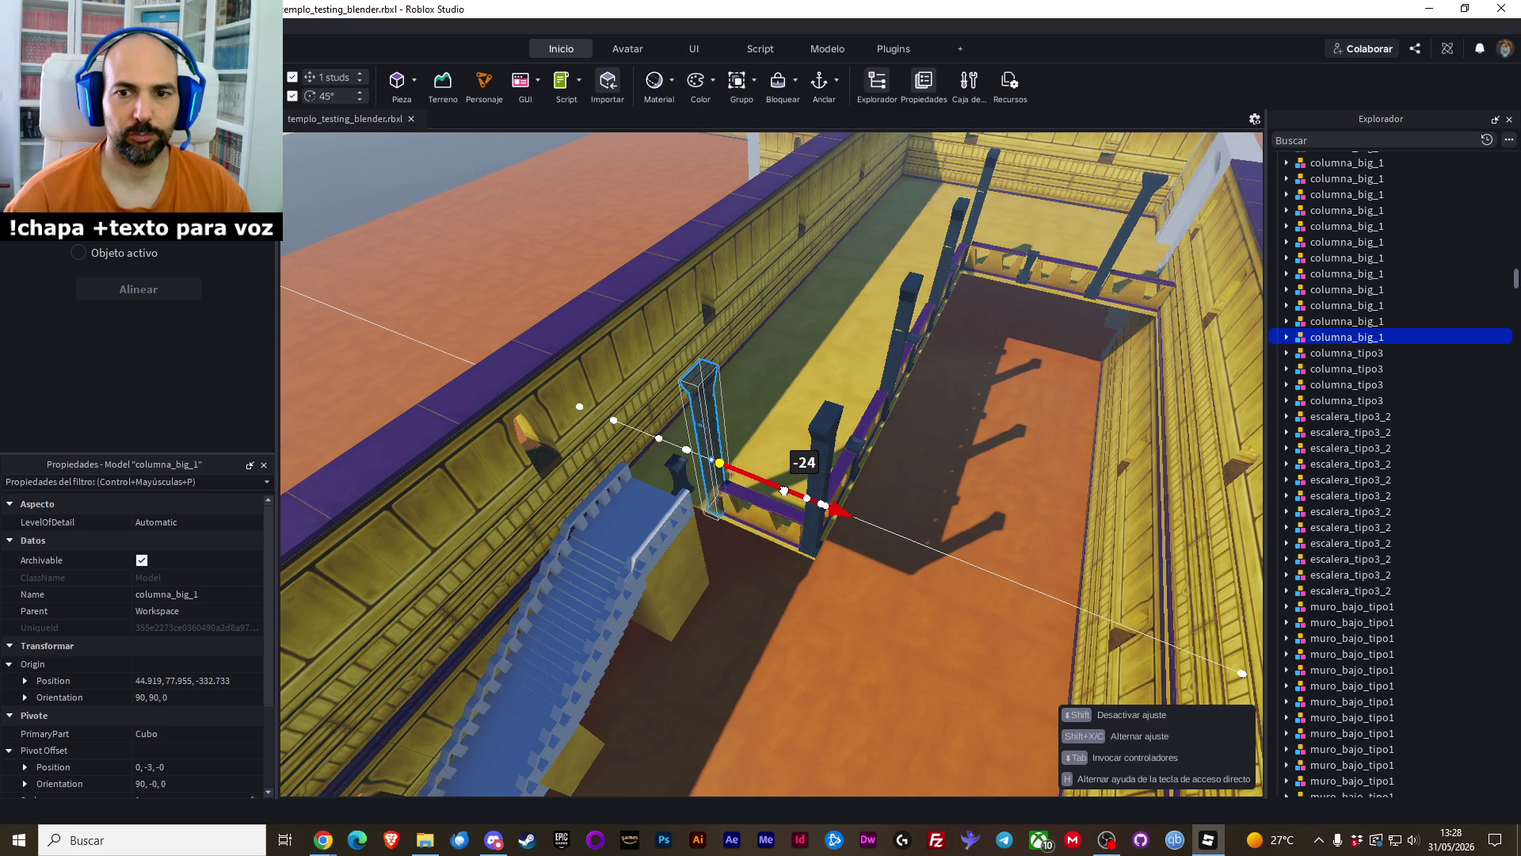
click(743, 605)
Move the brasero at the stairs' top 3 studs, then undo it
click(674, 541)
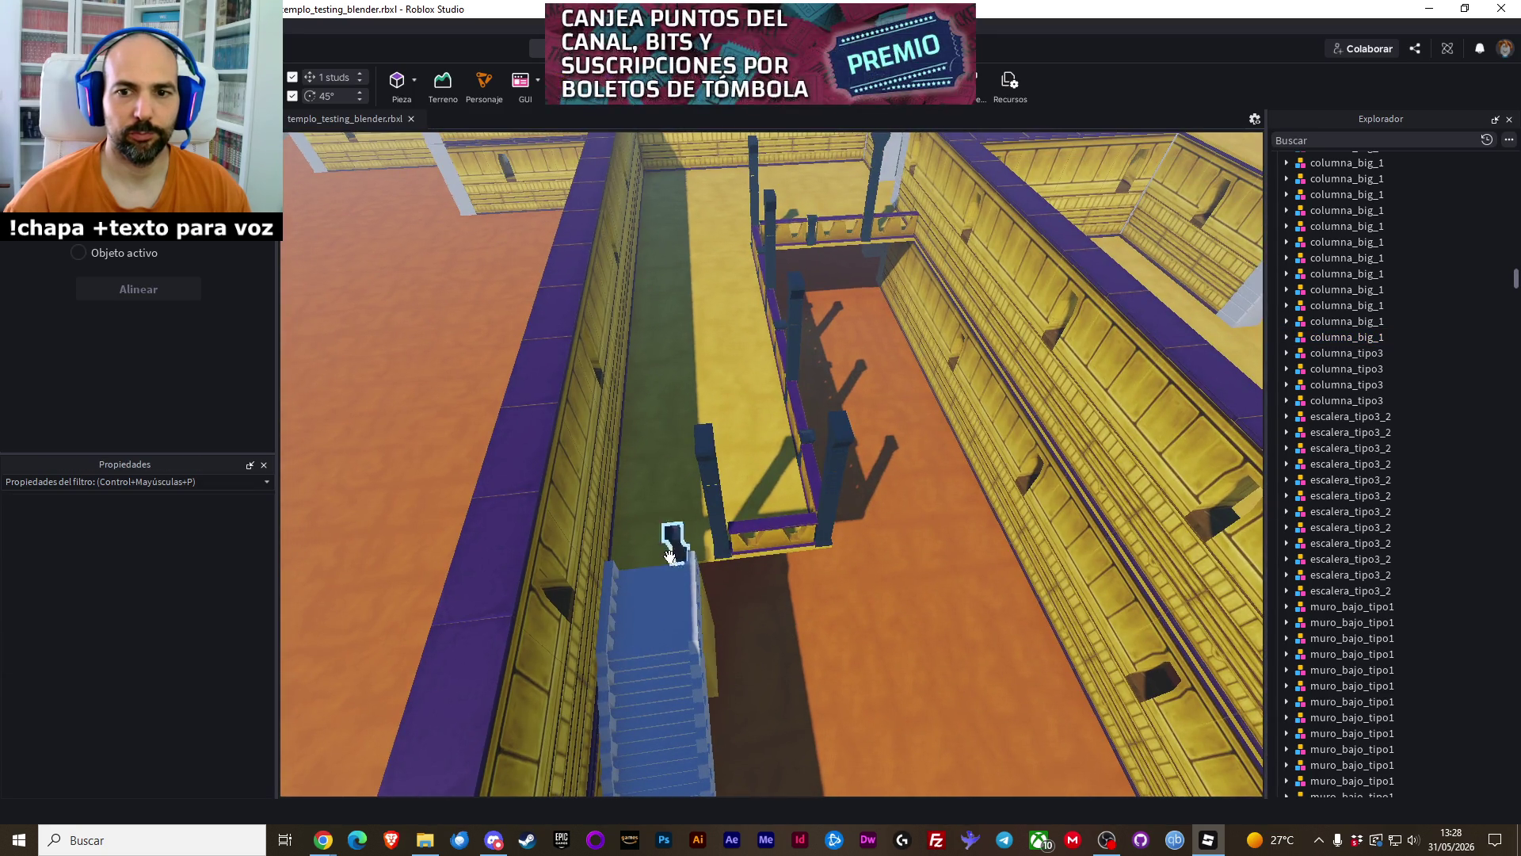
drag(702, 547, 744, 544)
click(793, 602)
key(ctrl+z)
click(792, 602)
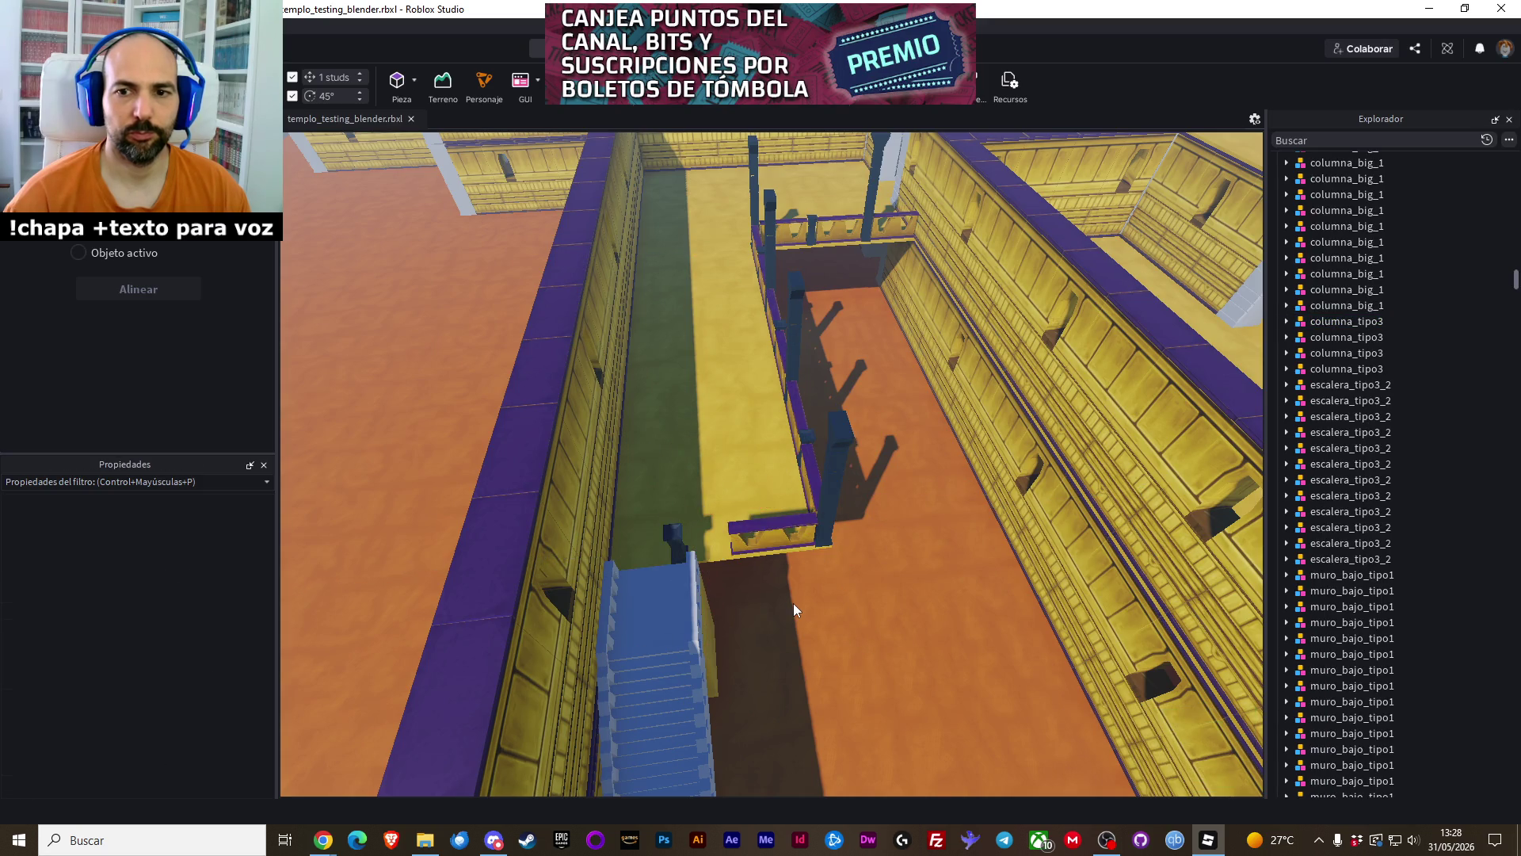
Move the brasero behind the muro_bajo_tipo1 railing 11 studs along the walkway
click(762, 586)
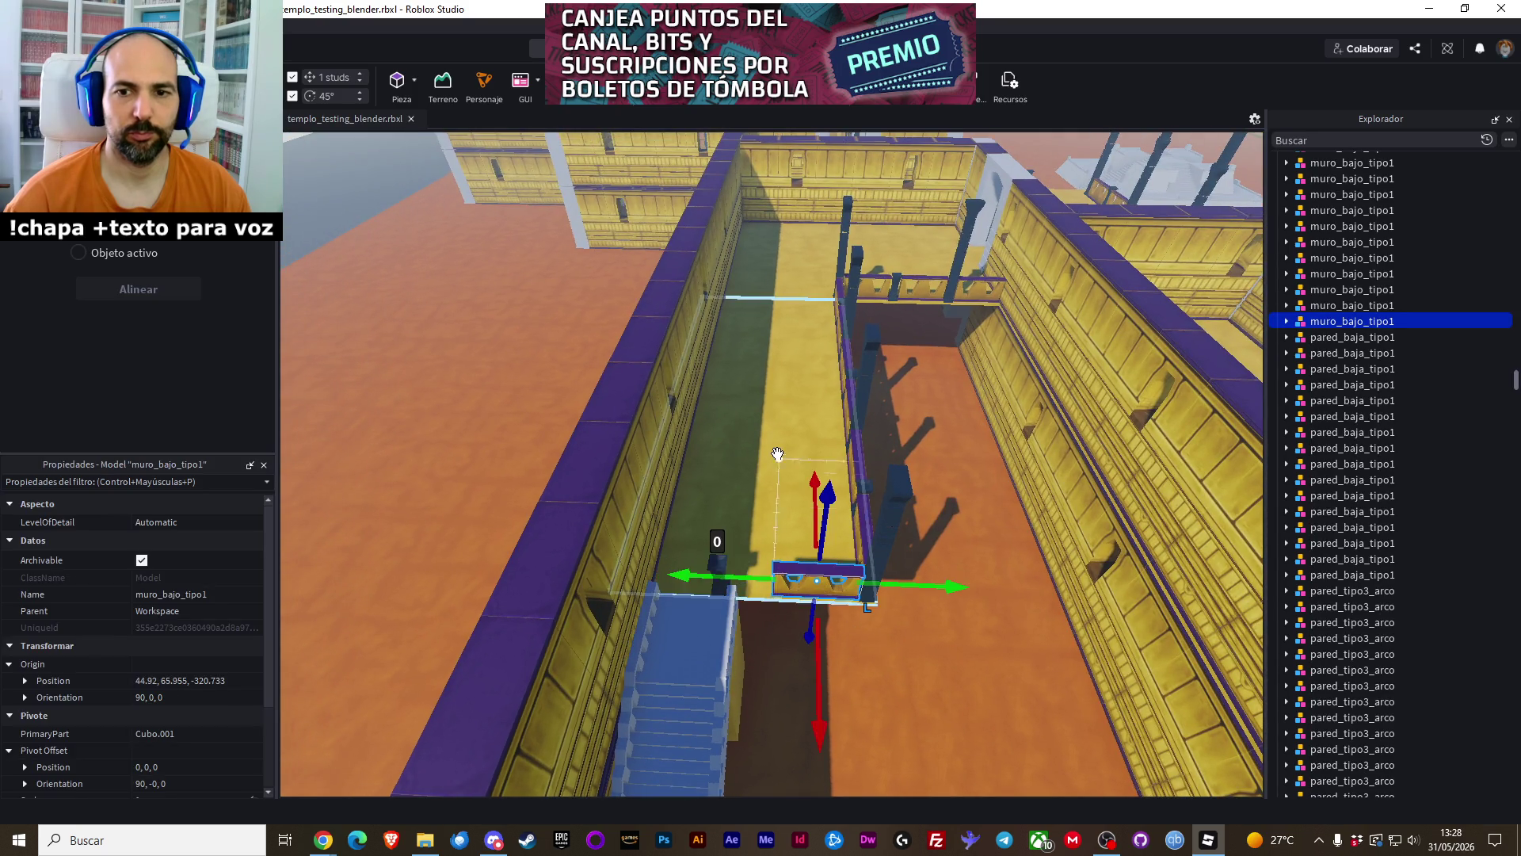
click(714, 574)
drag(655, 574, 700, 579)
click(891, 664)
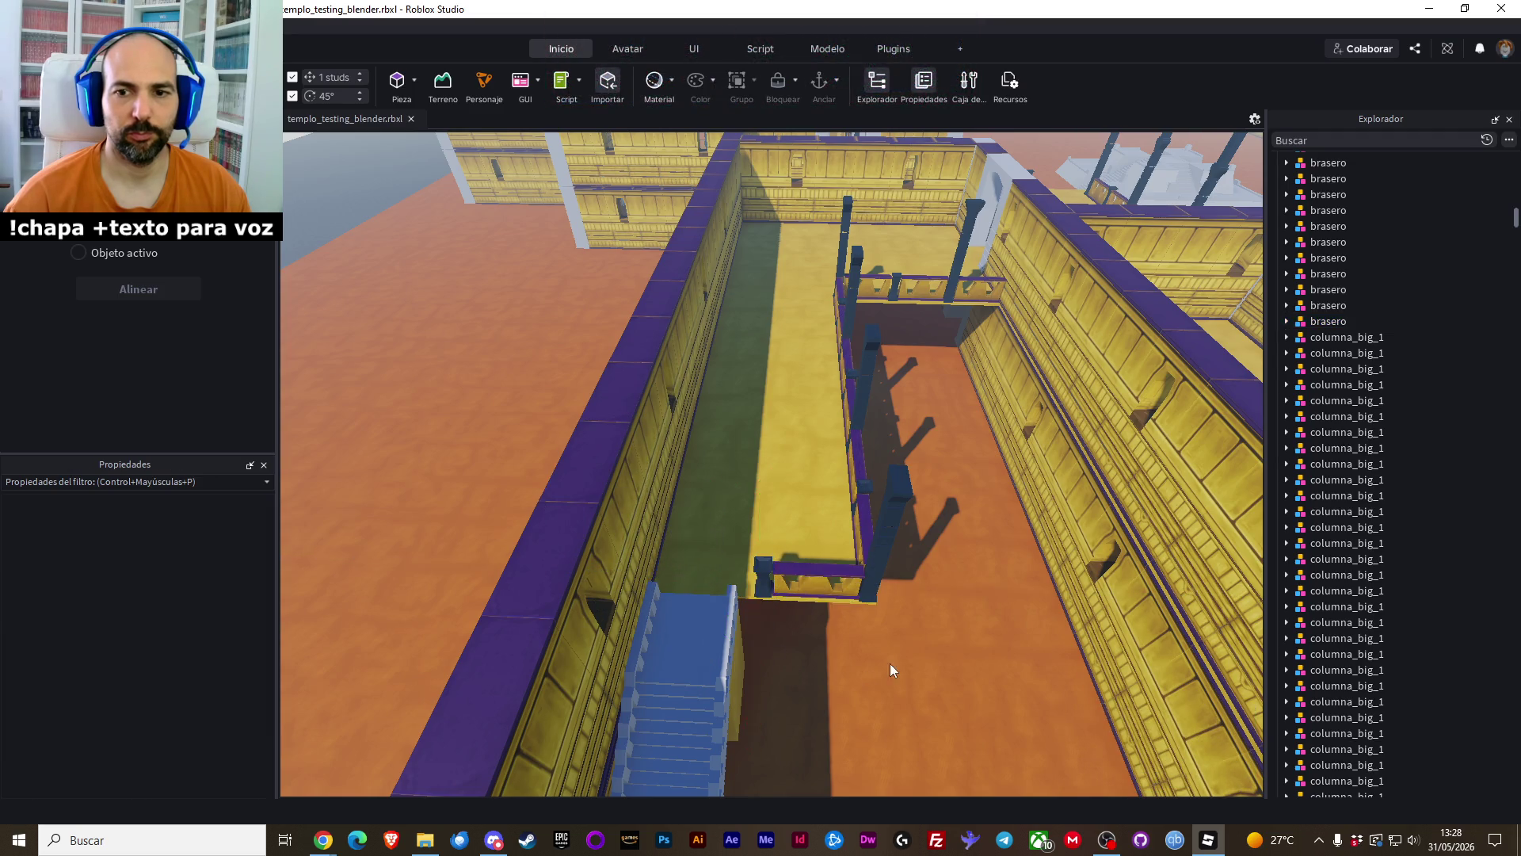
scroll(891, 663, up, 5)
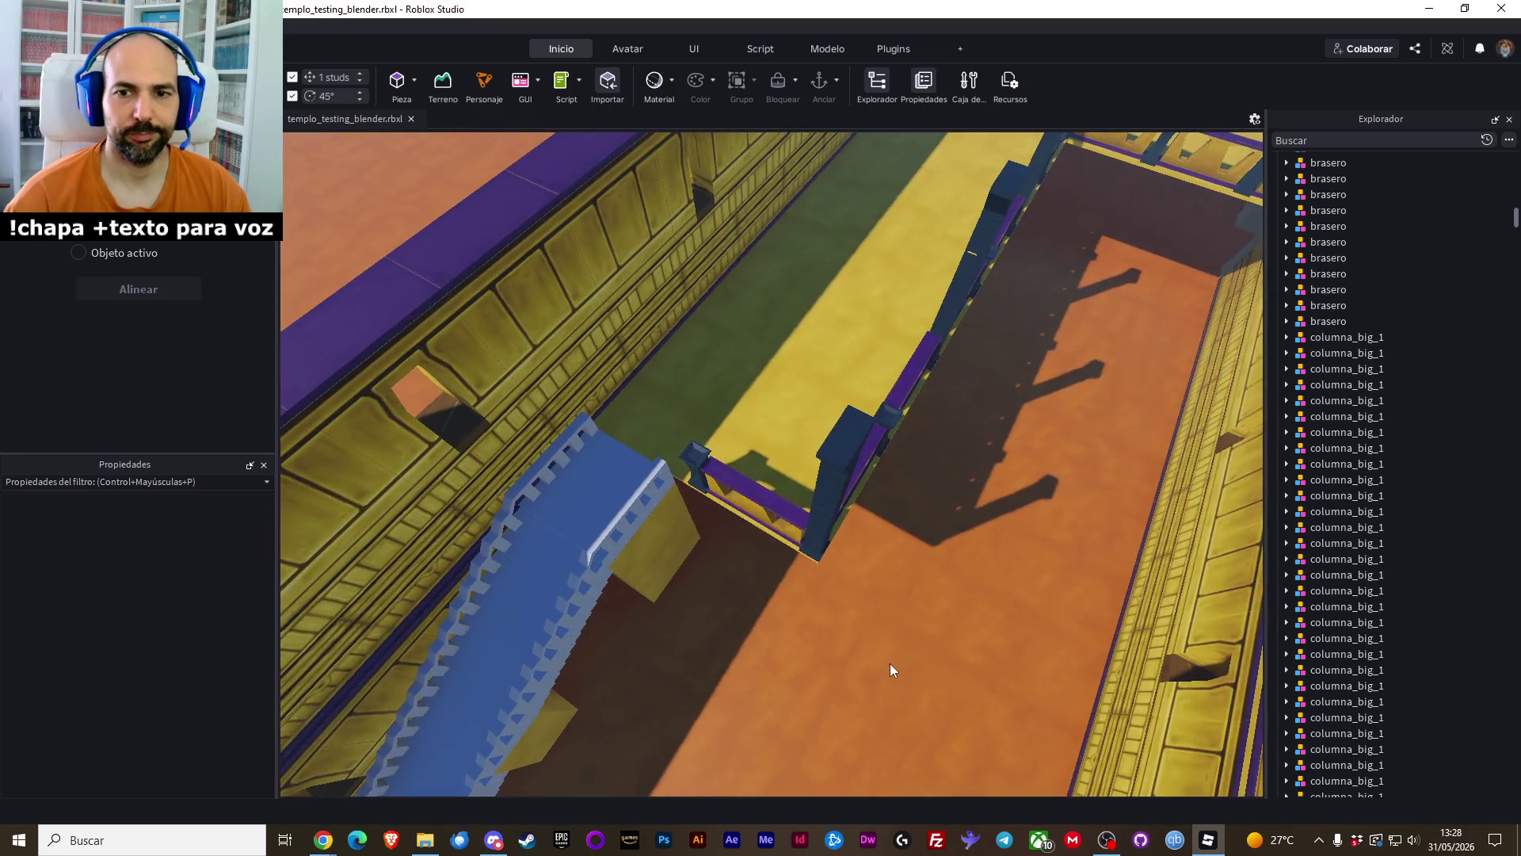
scroll(891, 664, up, 3)
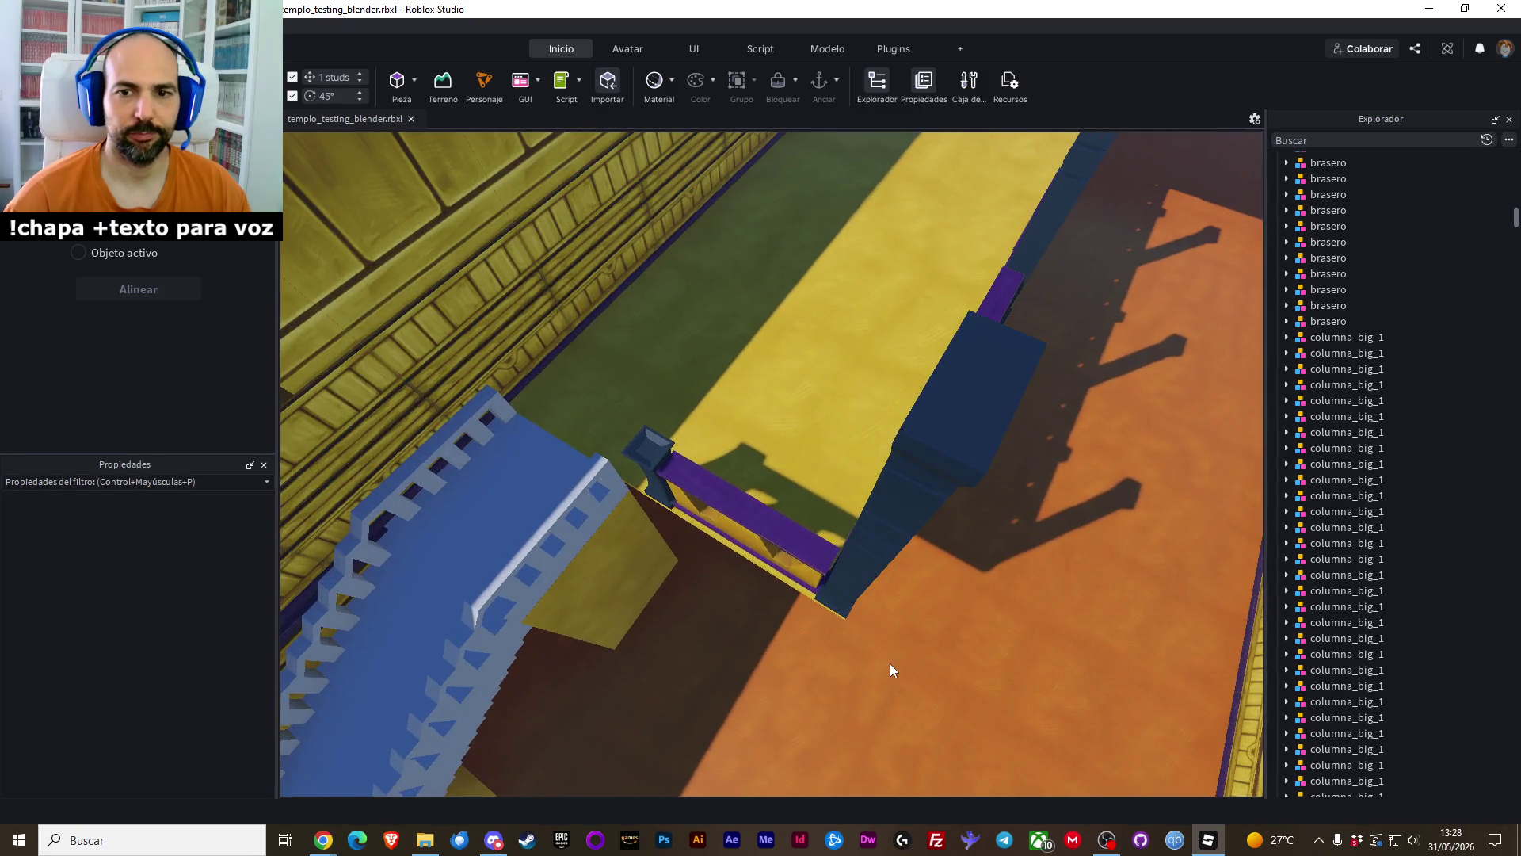
Select several escalera_tipo3_2 staircase pieces and shift them slightly along their length
click(626, 610)
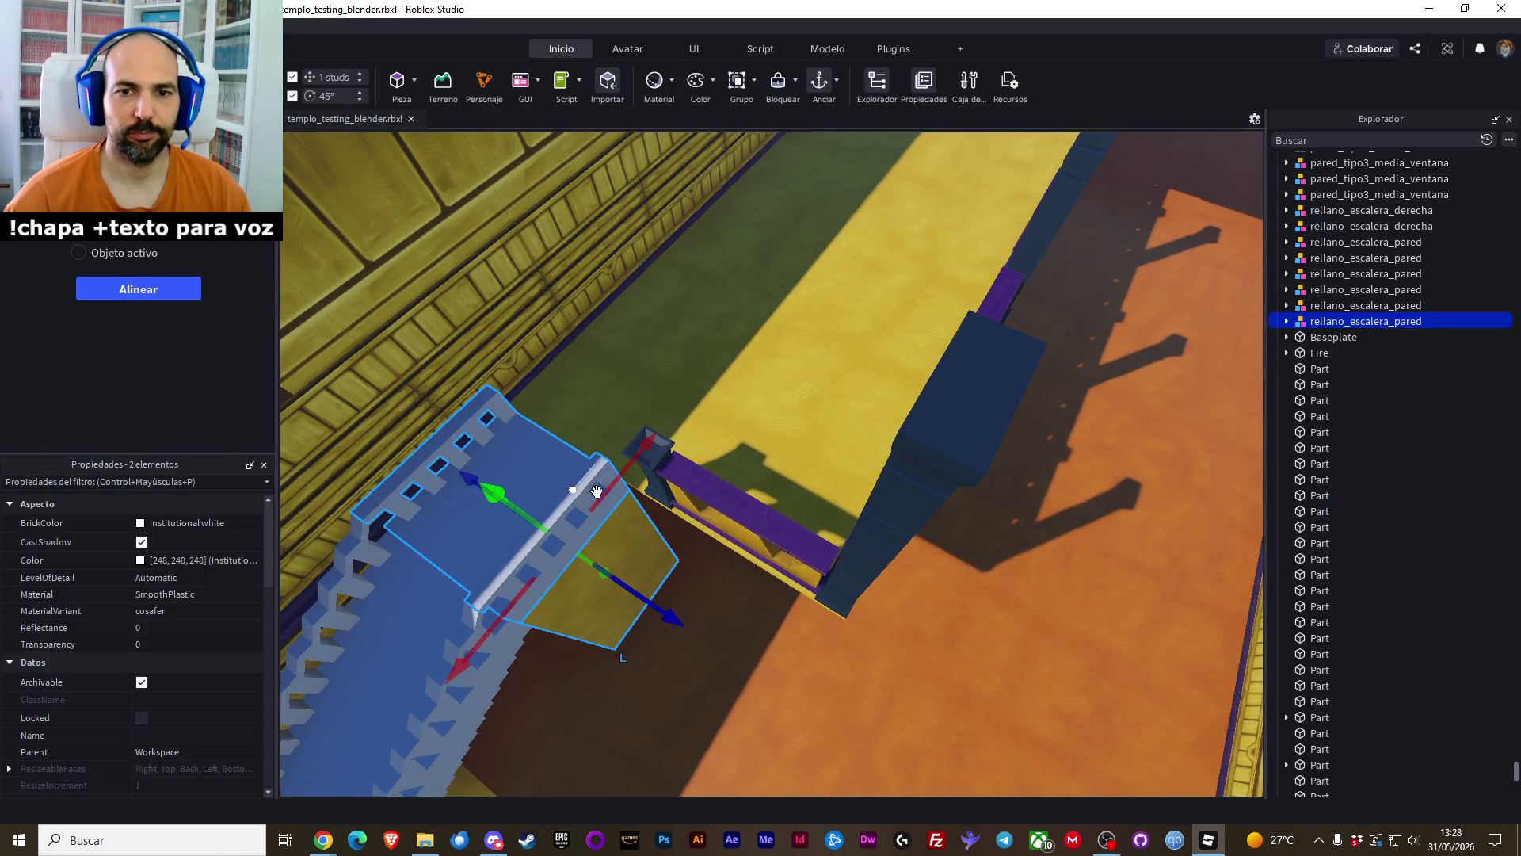
drag(596, 492, 602, 496)
ctrl+click(739, 563)
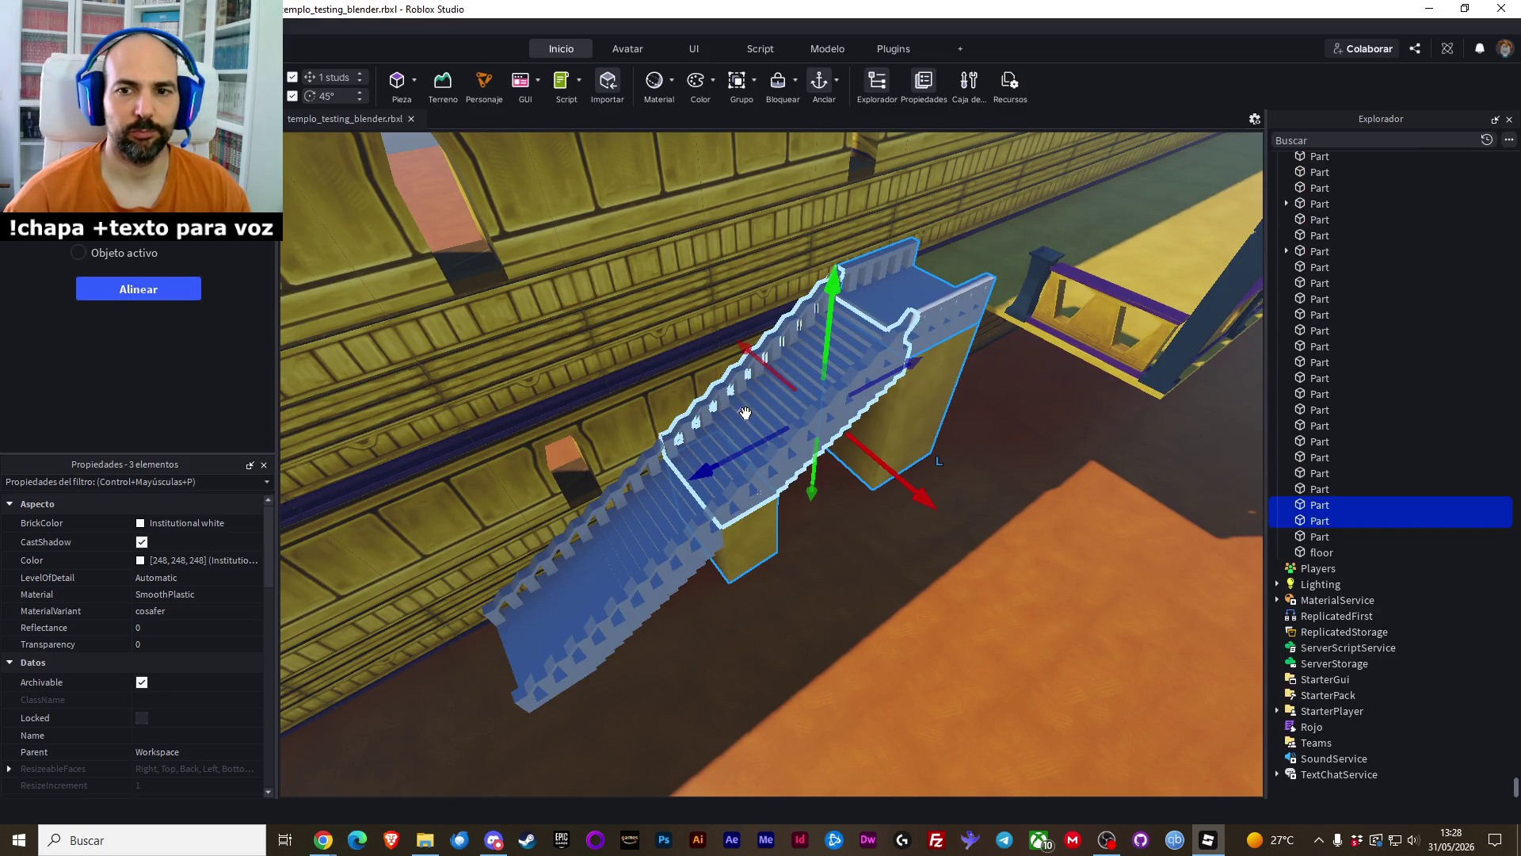
ctrl+click(683, 526)
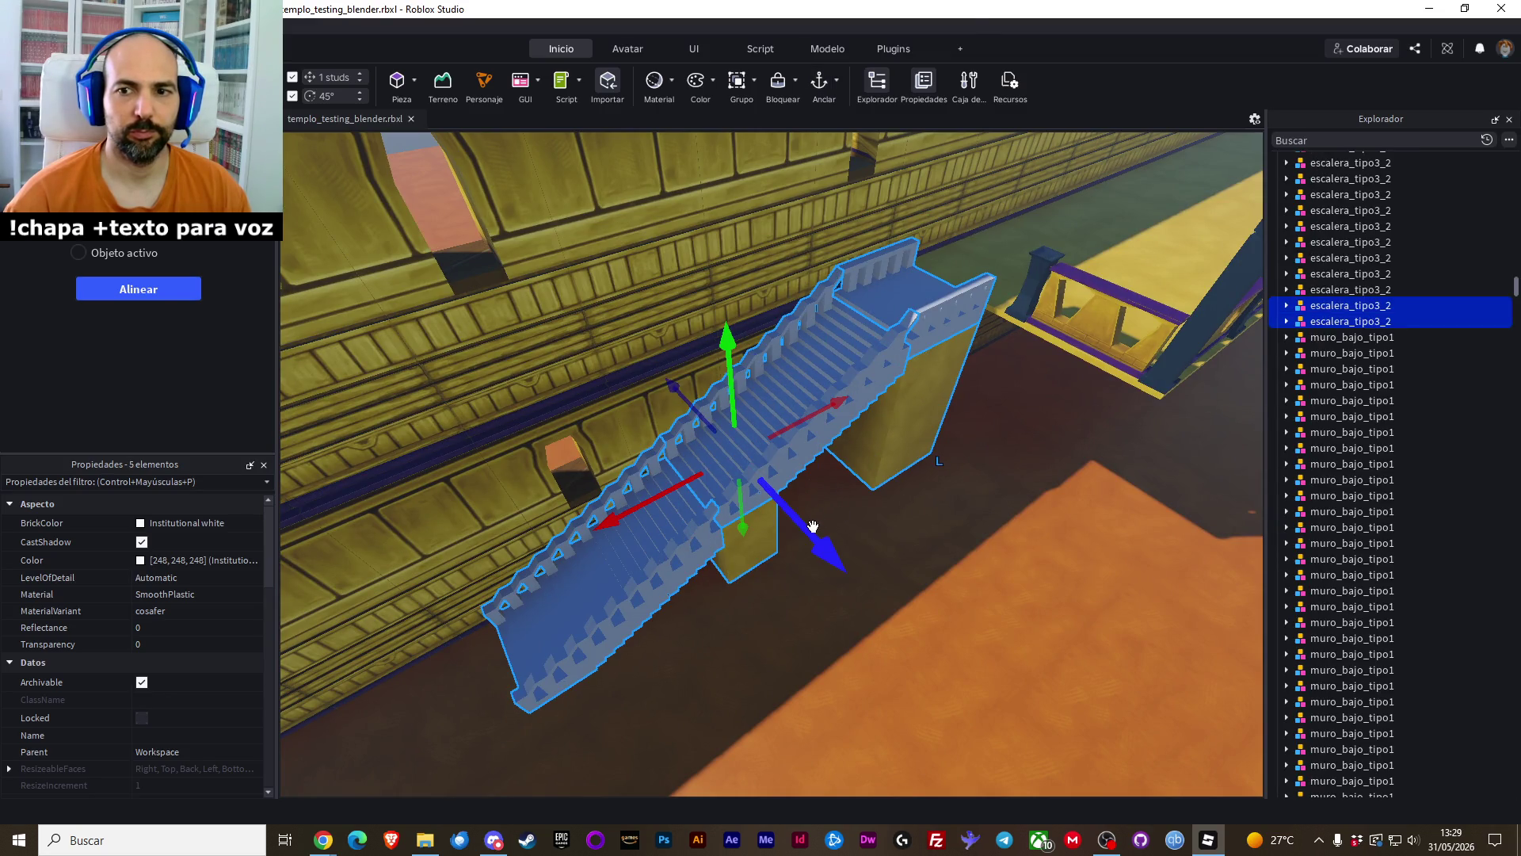
mouse_move(813, 527)
mouse_down()
mouse_move(848, 545)
mouse_move(967, 528)
mouse_up()
click(966, 528)
key(w)
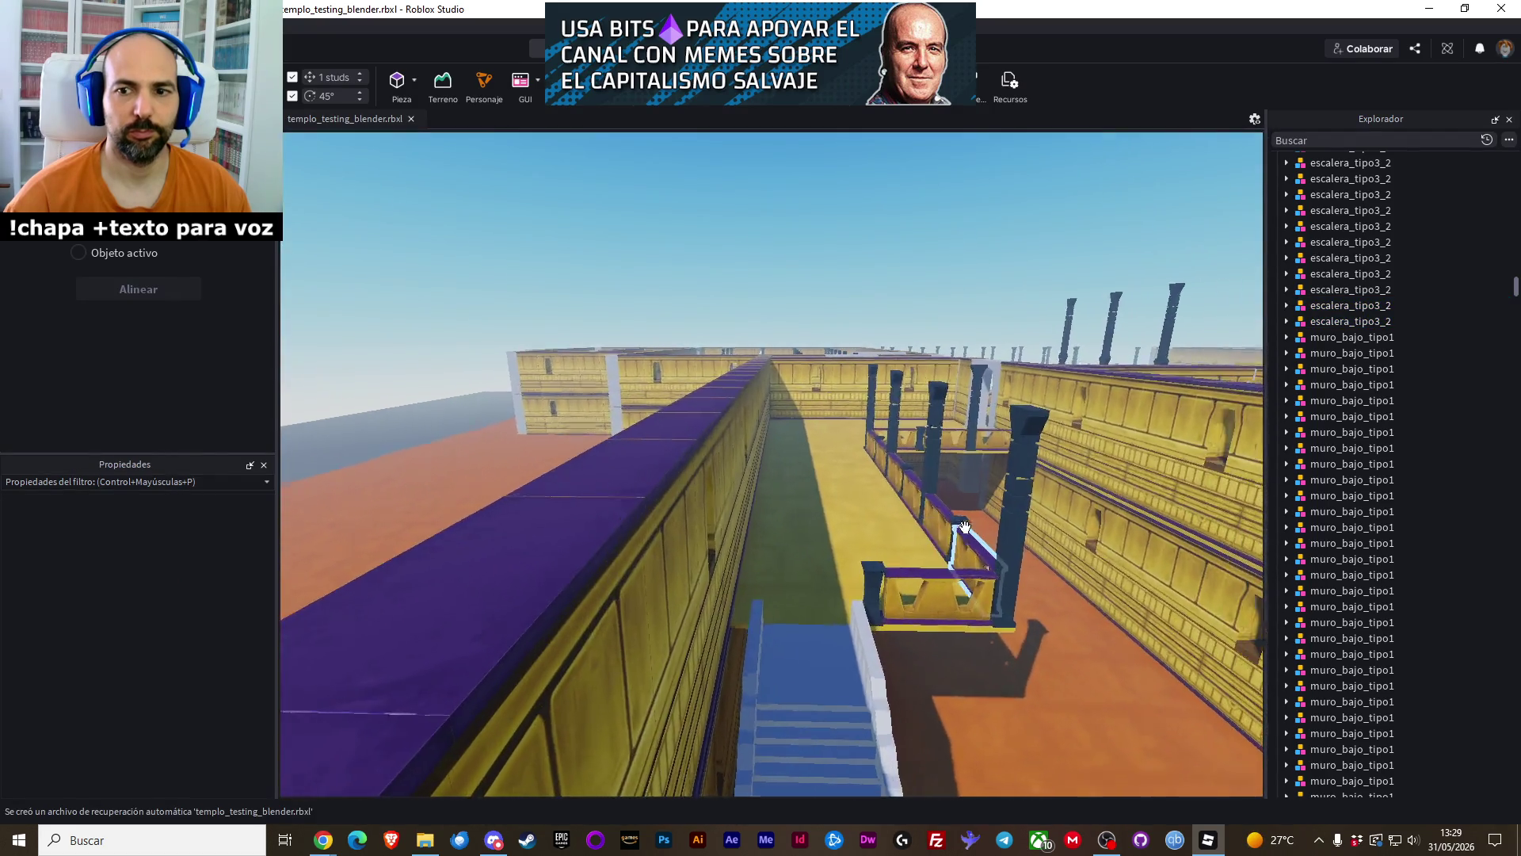
key(w)
Duplicate the brasero and slide the copy about 21 studs to the low wall's other end
click(907, 638)
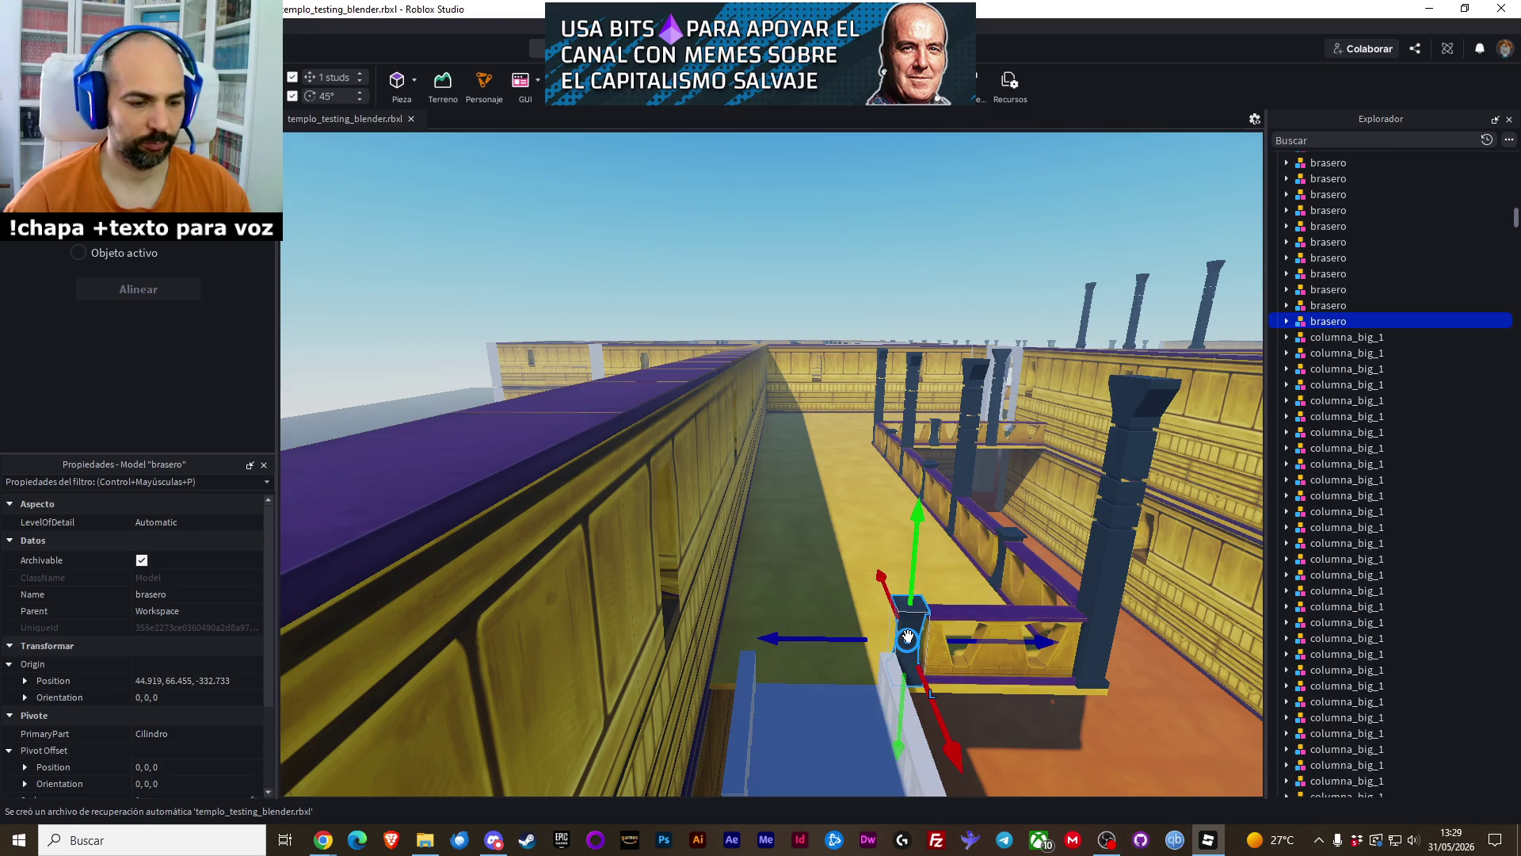
right_click(911, 626)
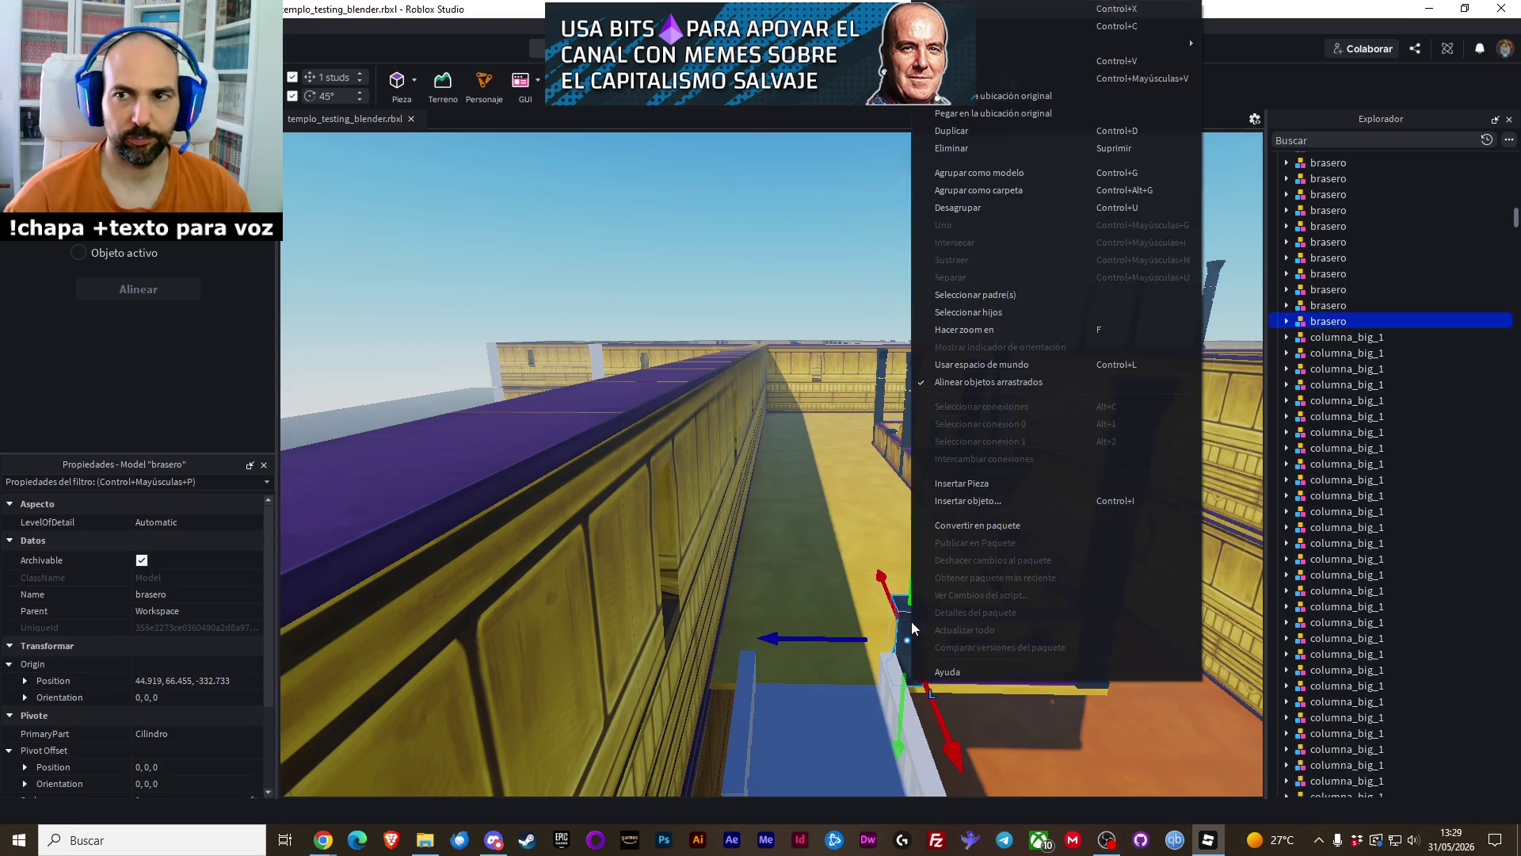
click(1000, 97)
drag(1037, 641, 880, 658)
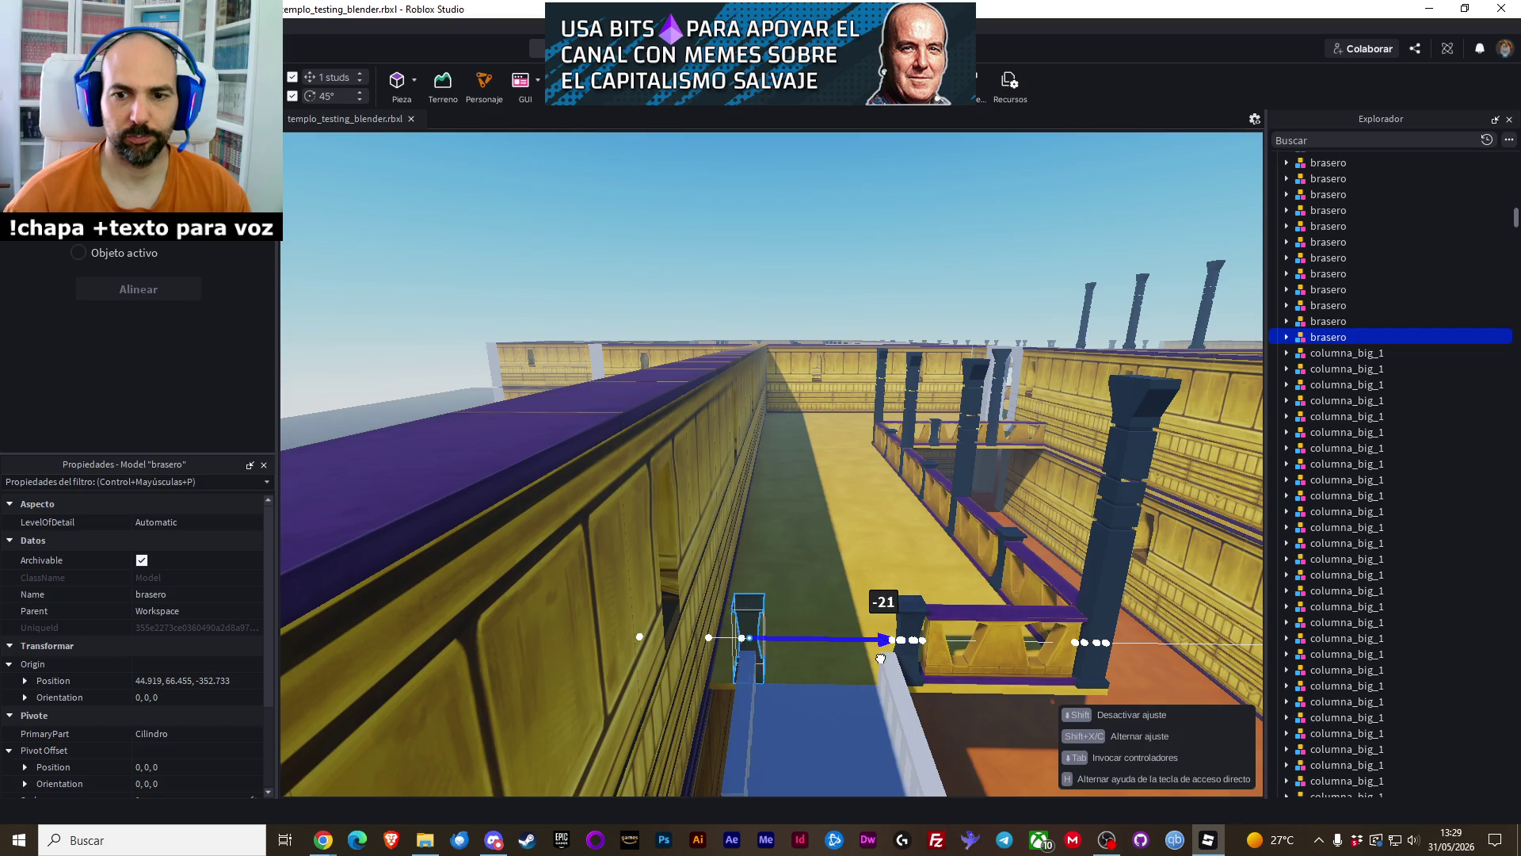
click(1030, 729)
key(e)
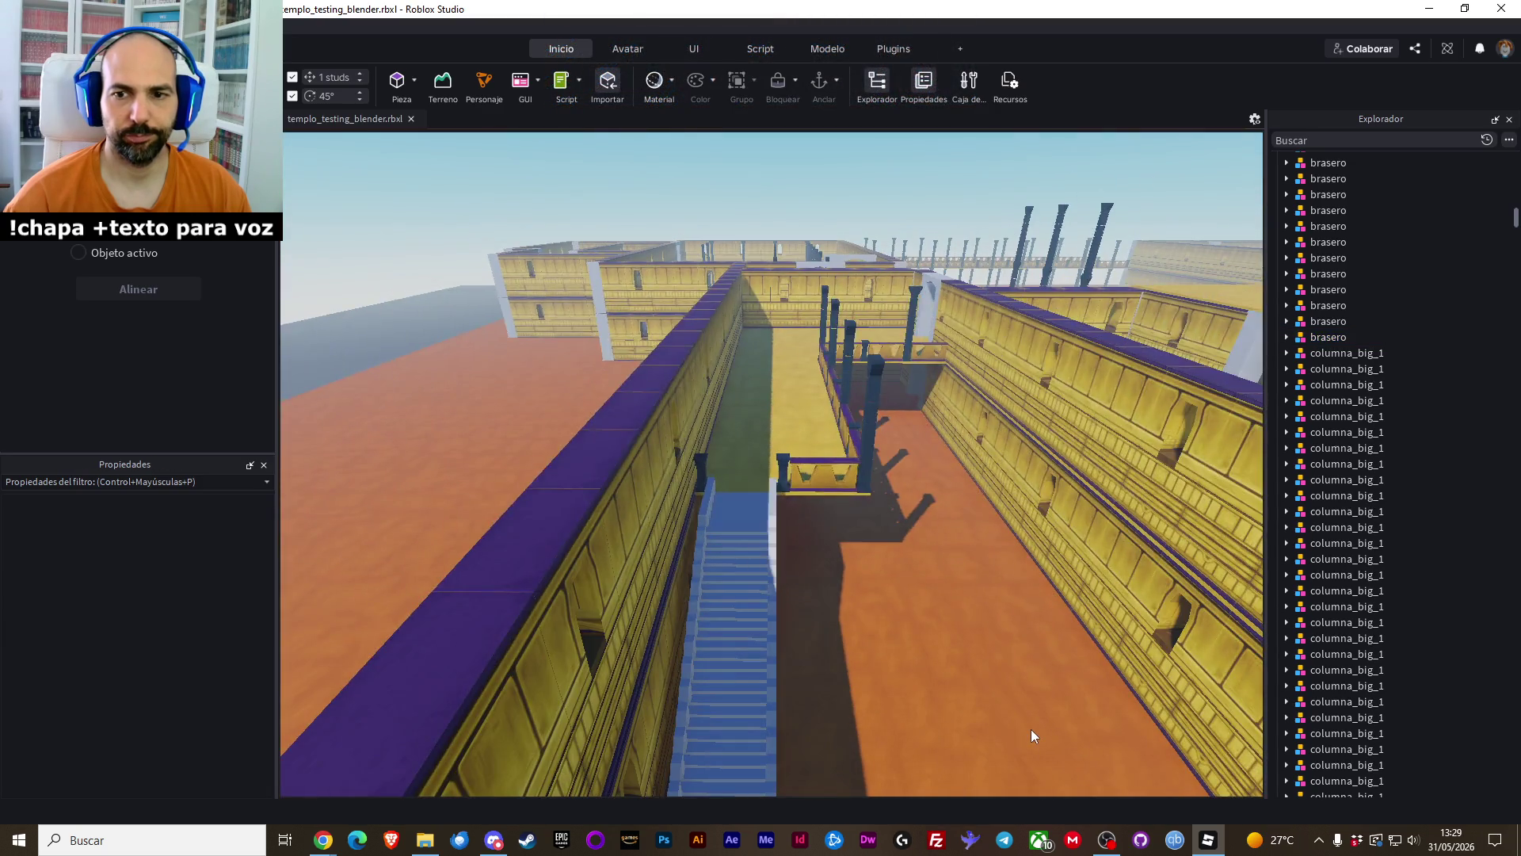
key(a)
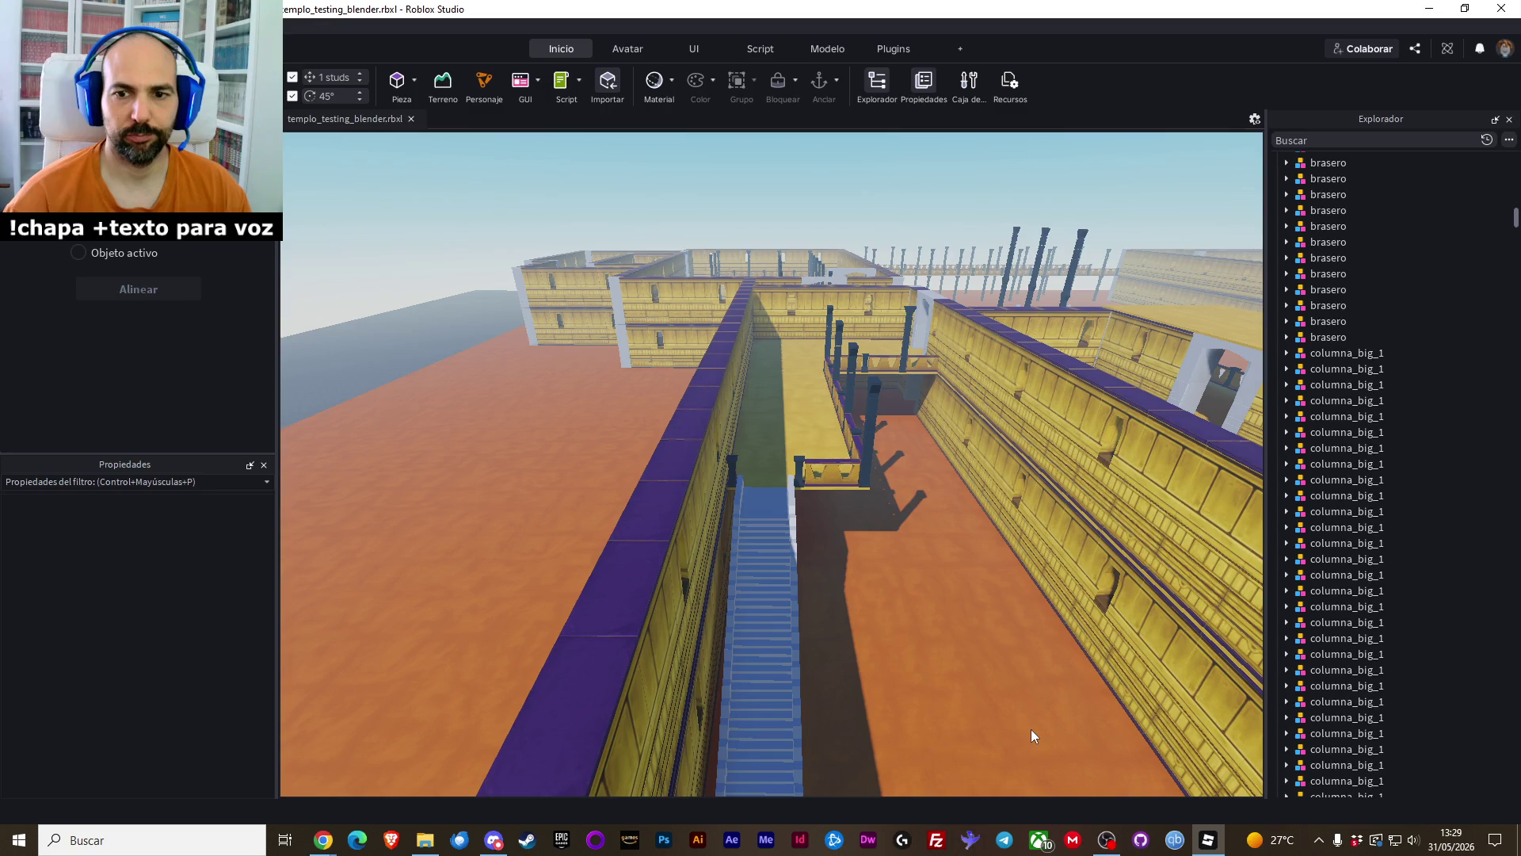
key(q)
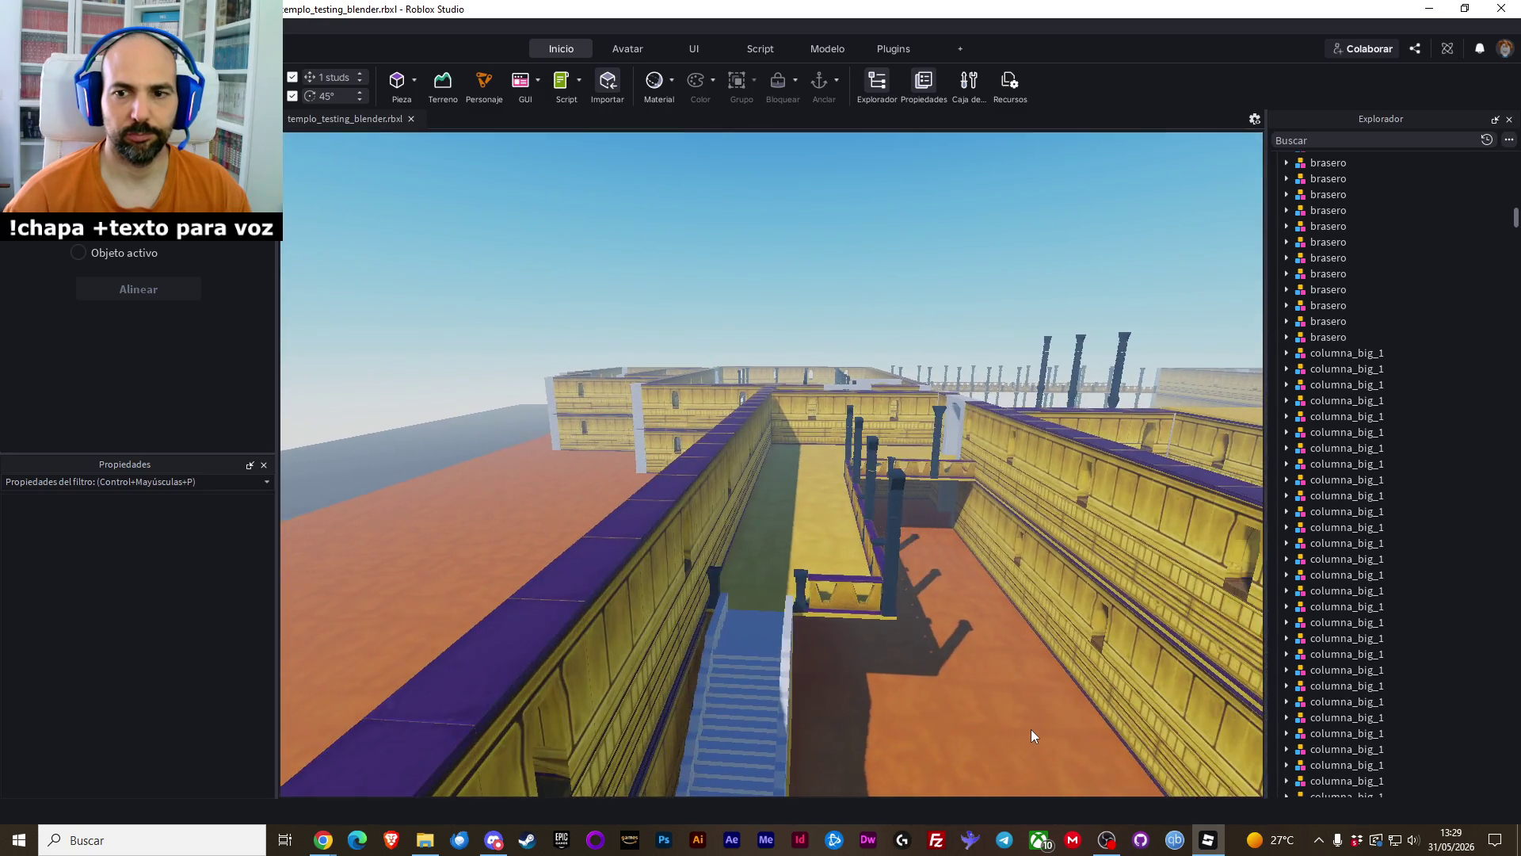
key(w)
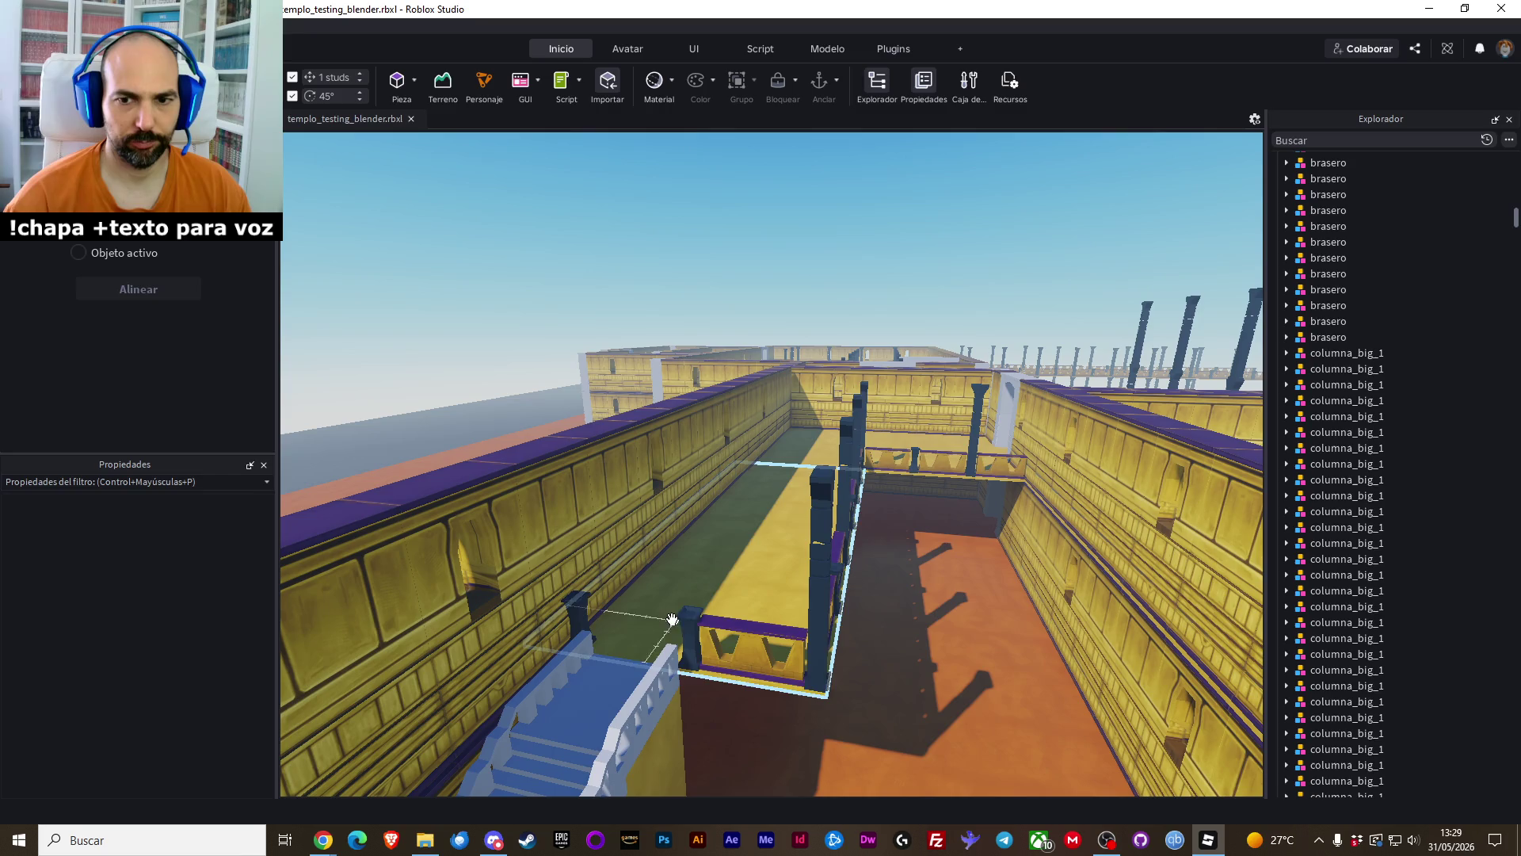
click(672, 619)
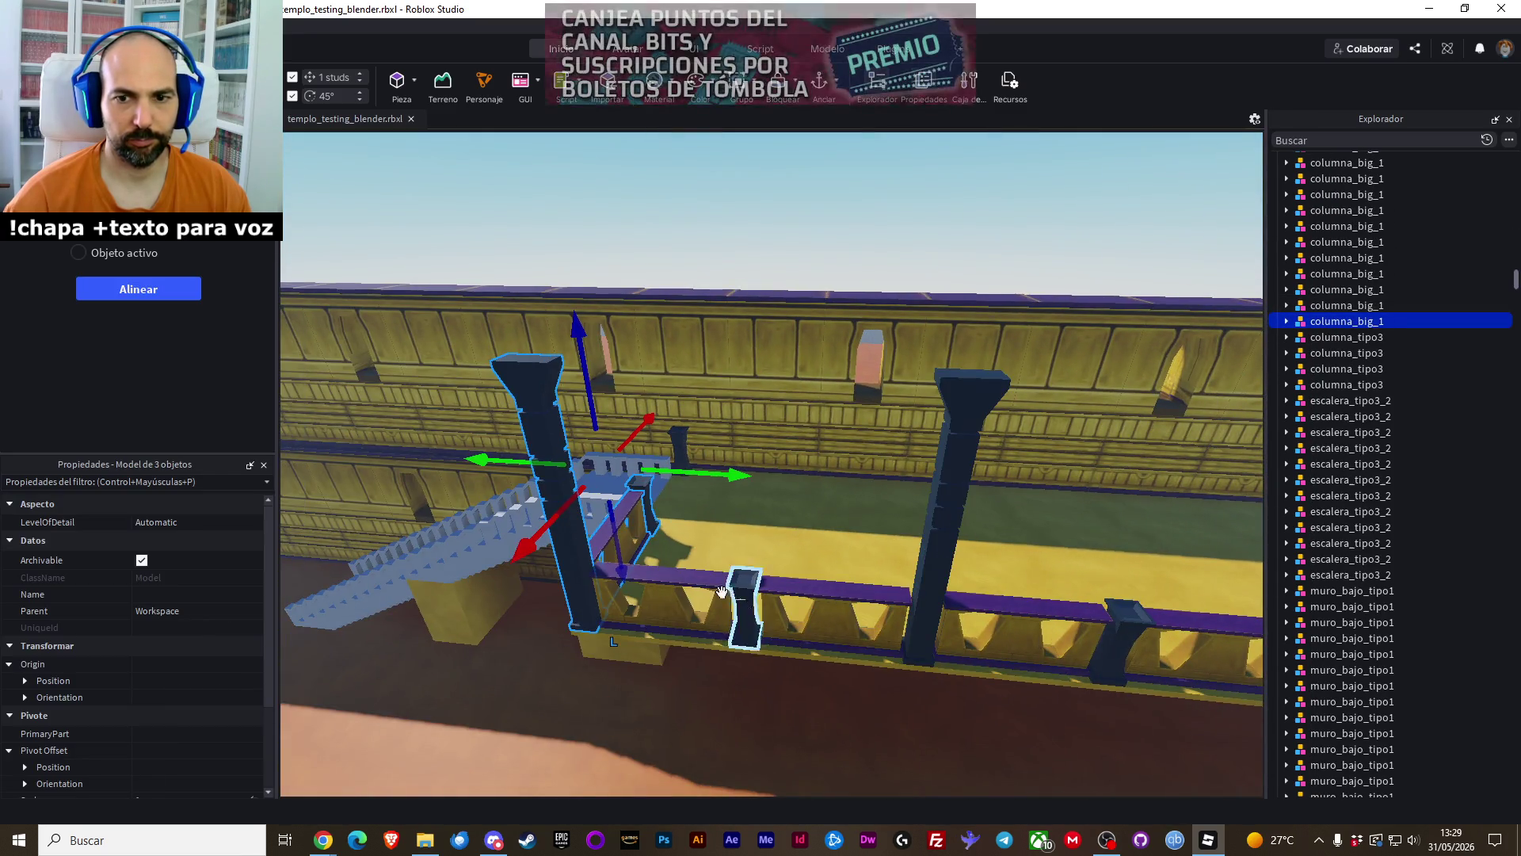
ctrl+click(686, 584)
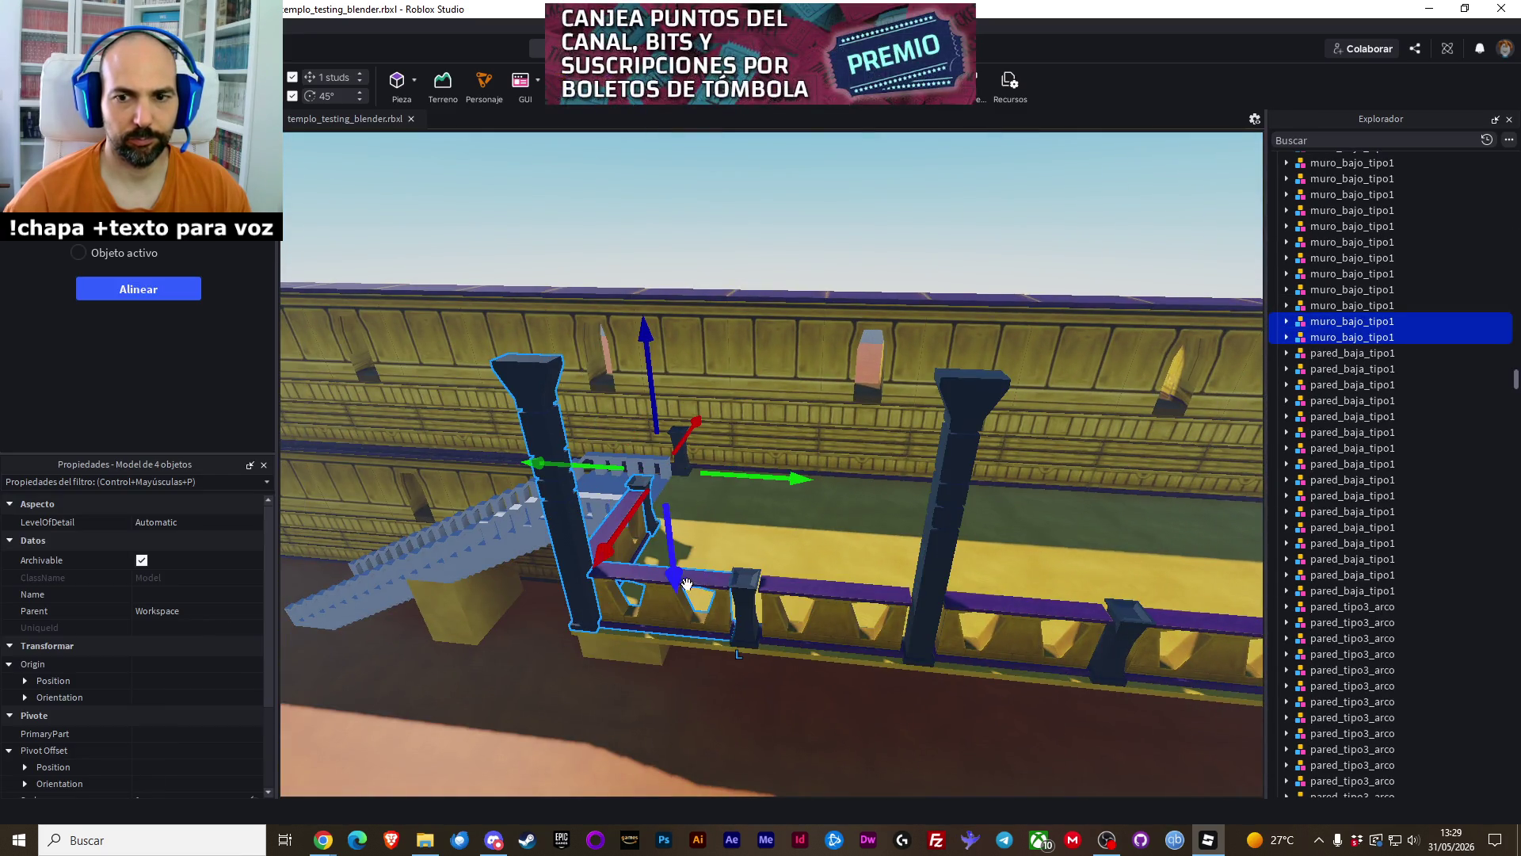
ctrl+click(746, 577)
ctrl+click(1023, 618)
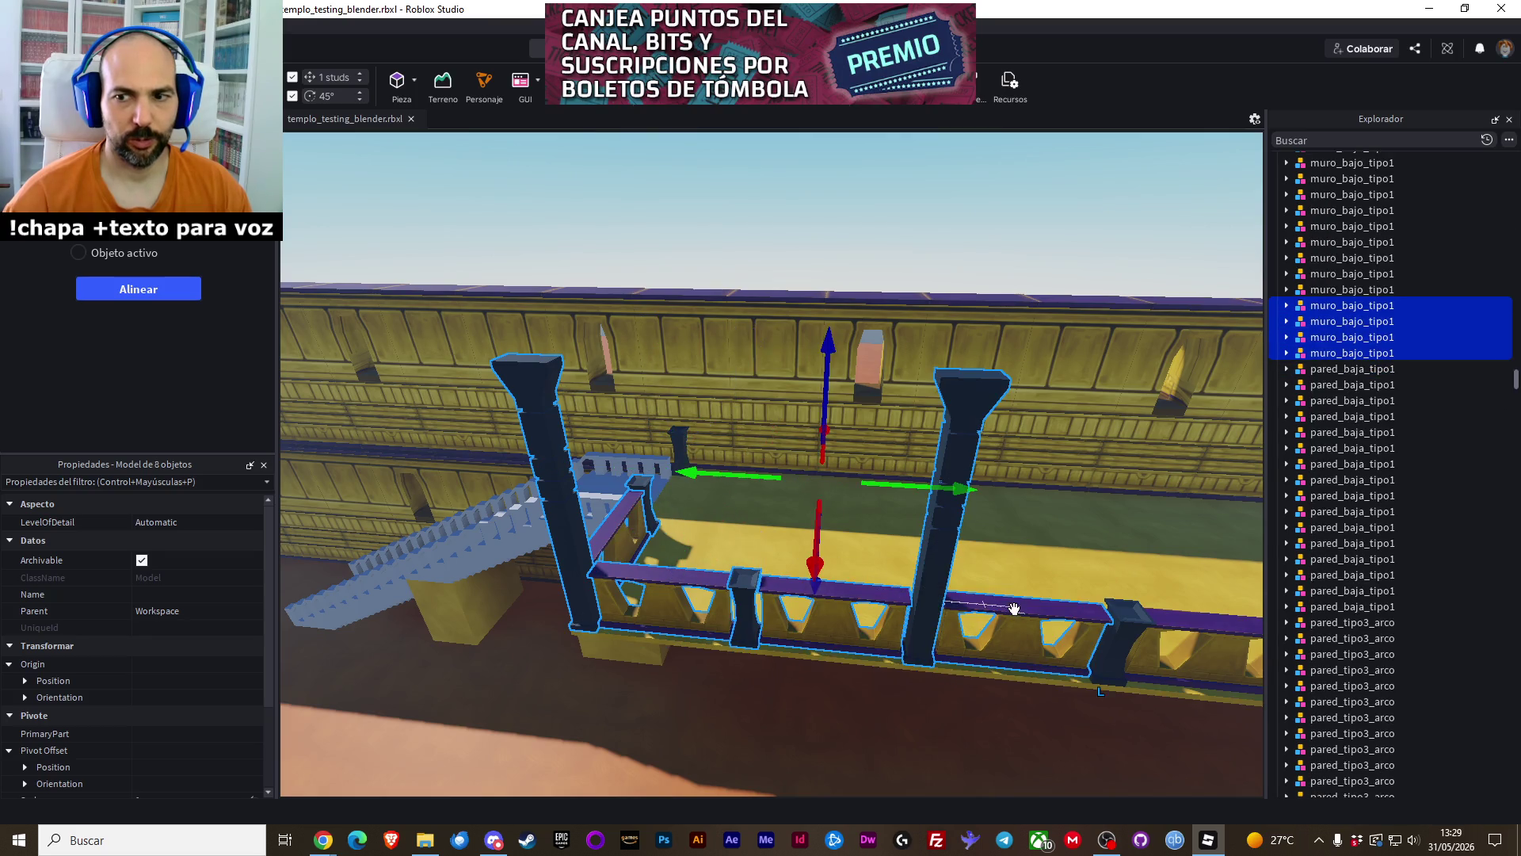
key(w)
ctrl+click(792, 626)
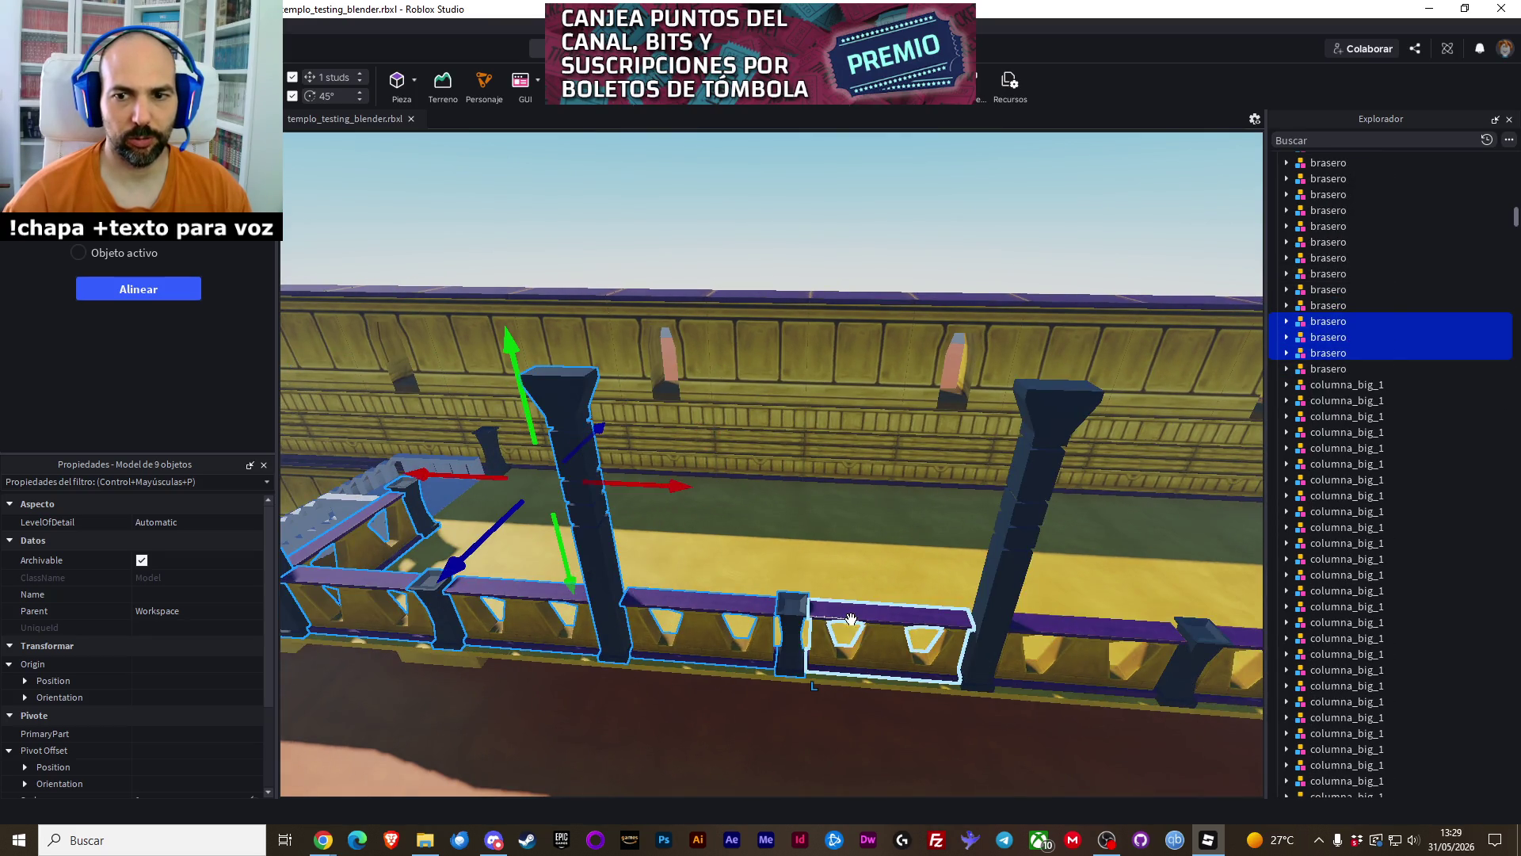
ctrl+click(1027, 546)
ctrl+click(1094, 650)
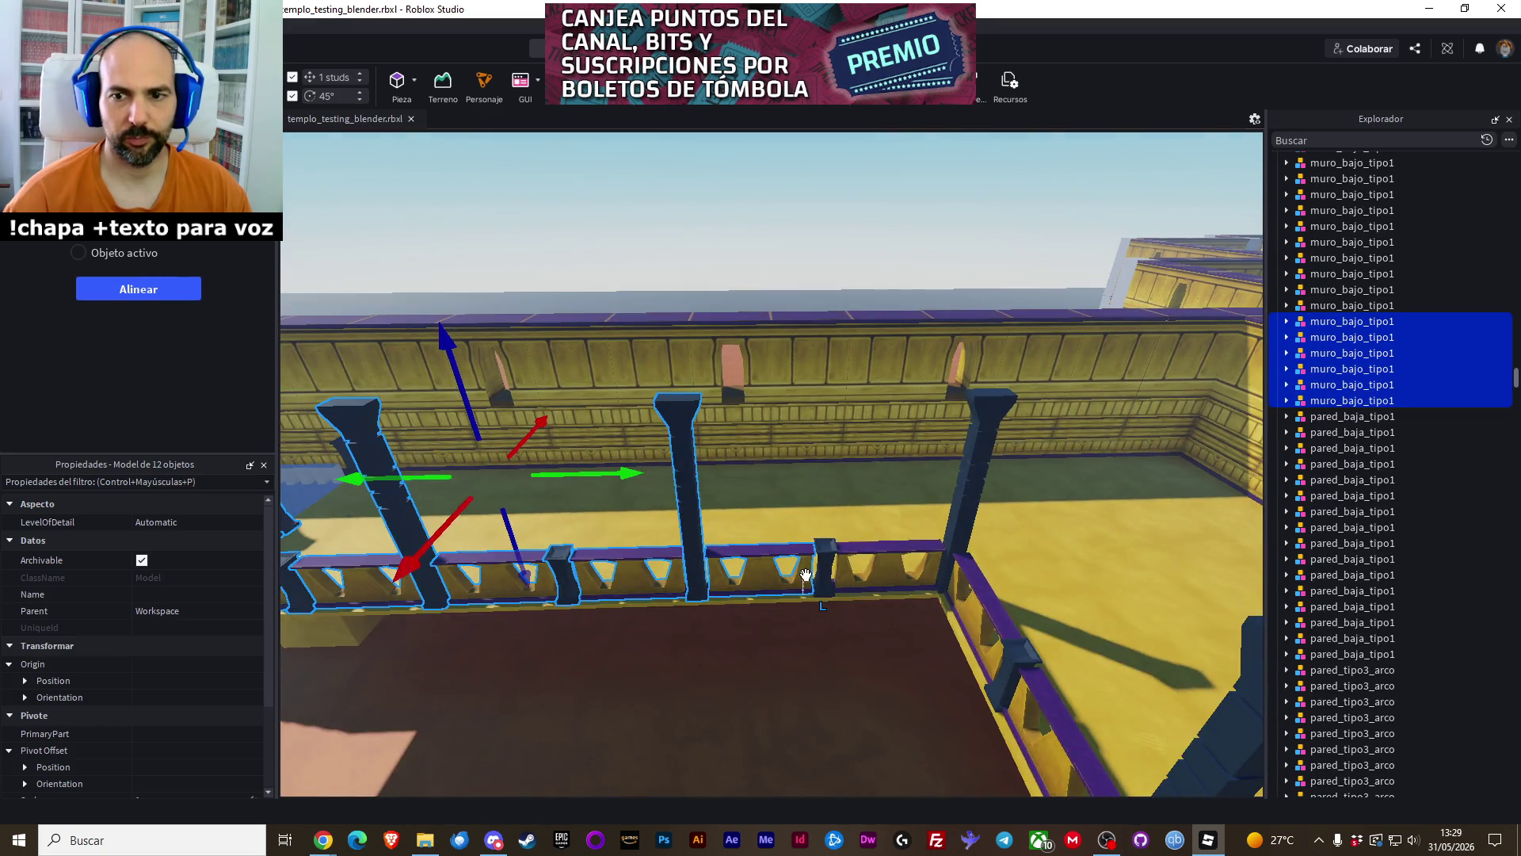
ctrl+click(826, 557)
ctrl+click(957, 517)
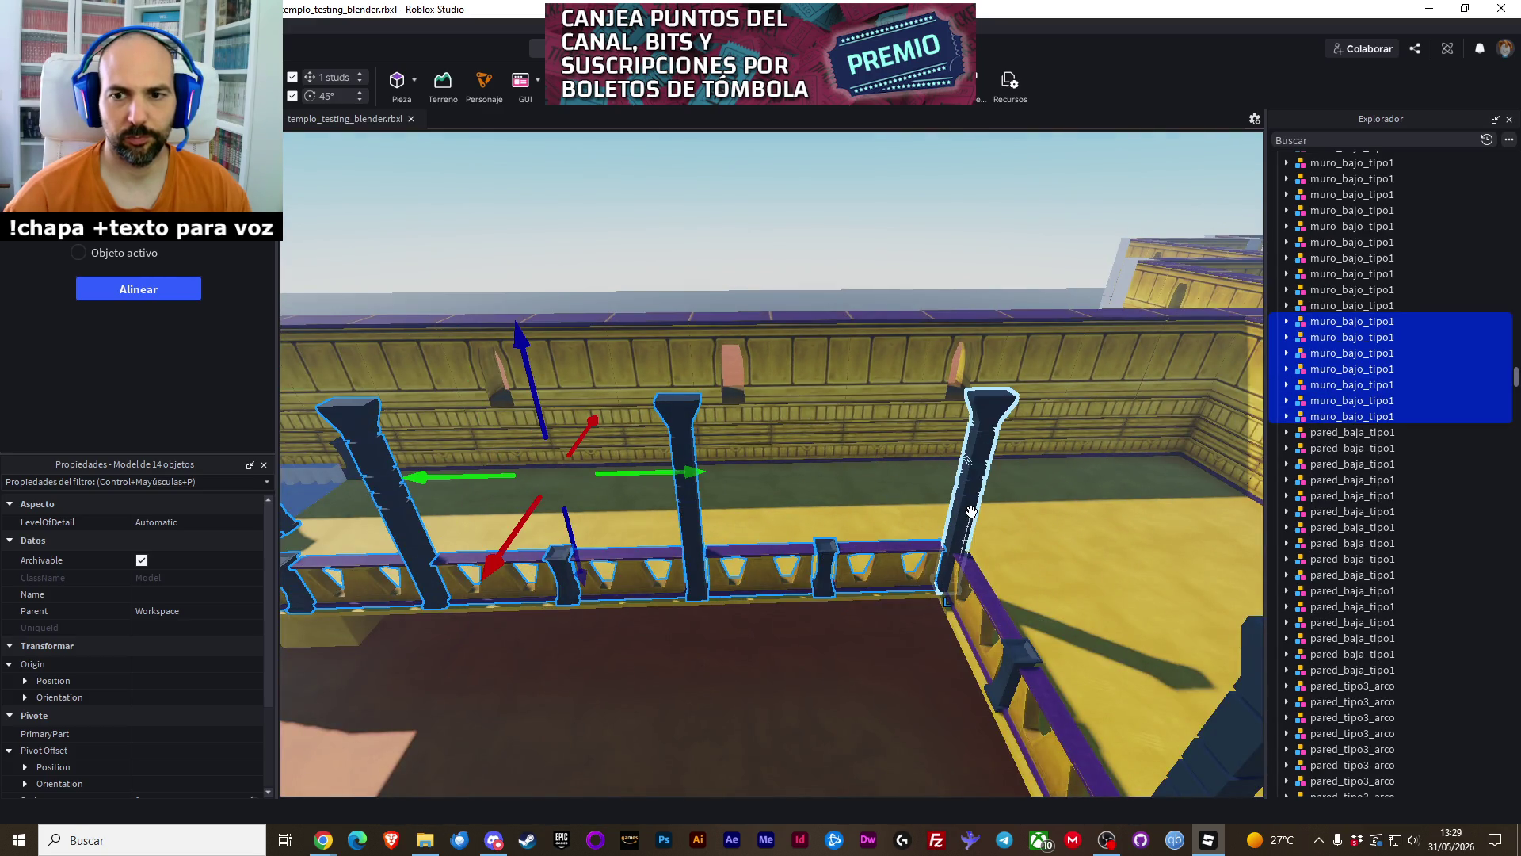
scroll(884, 560, down, 5)
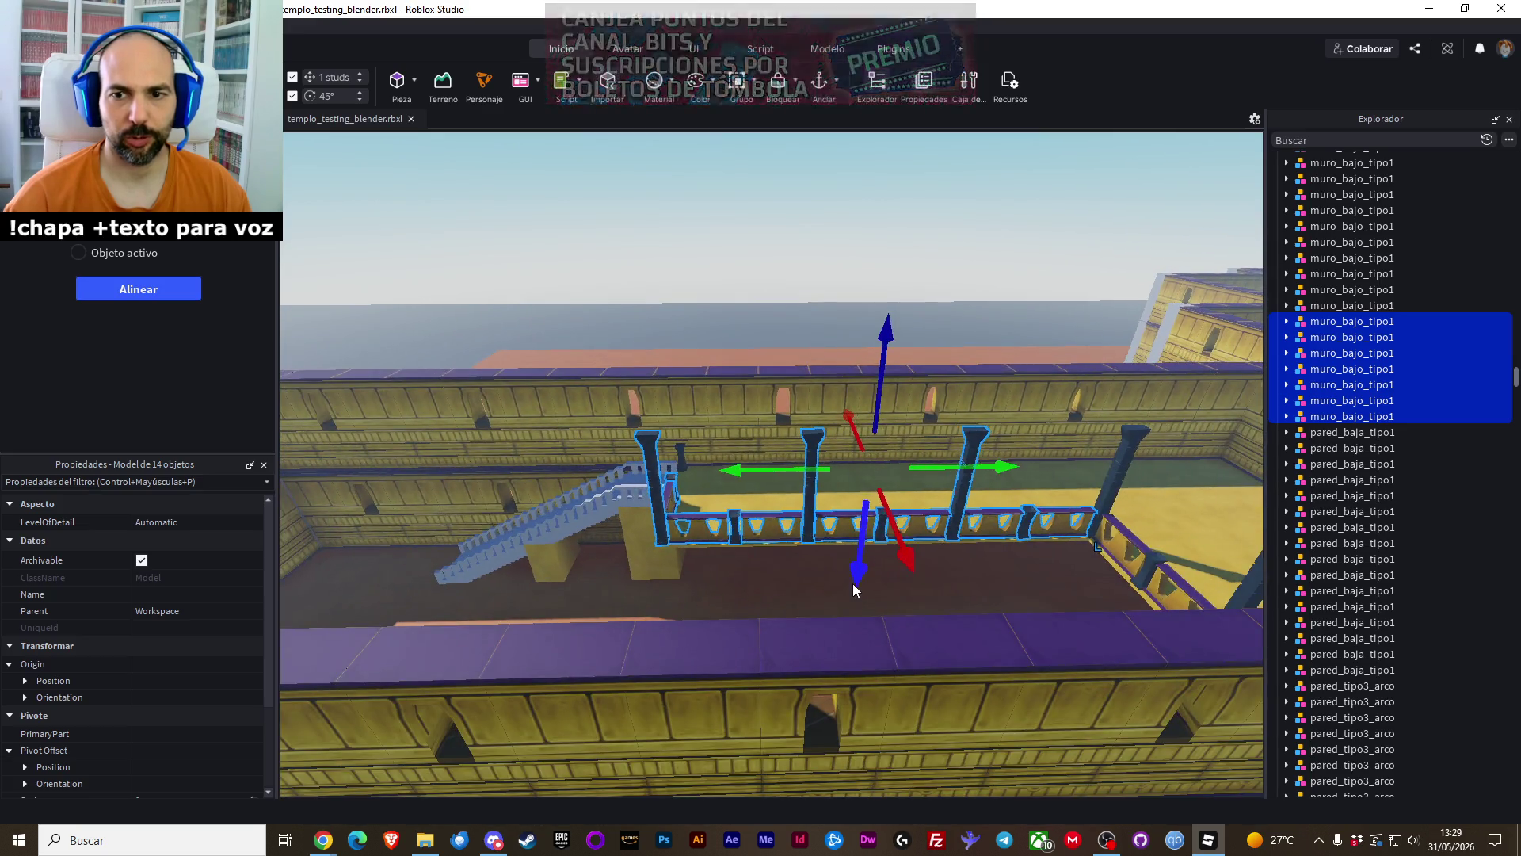
click(853, 583)
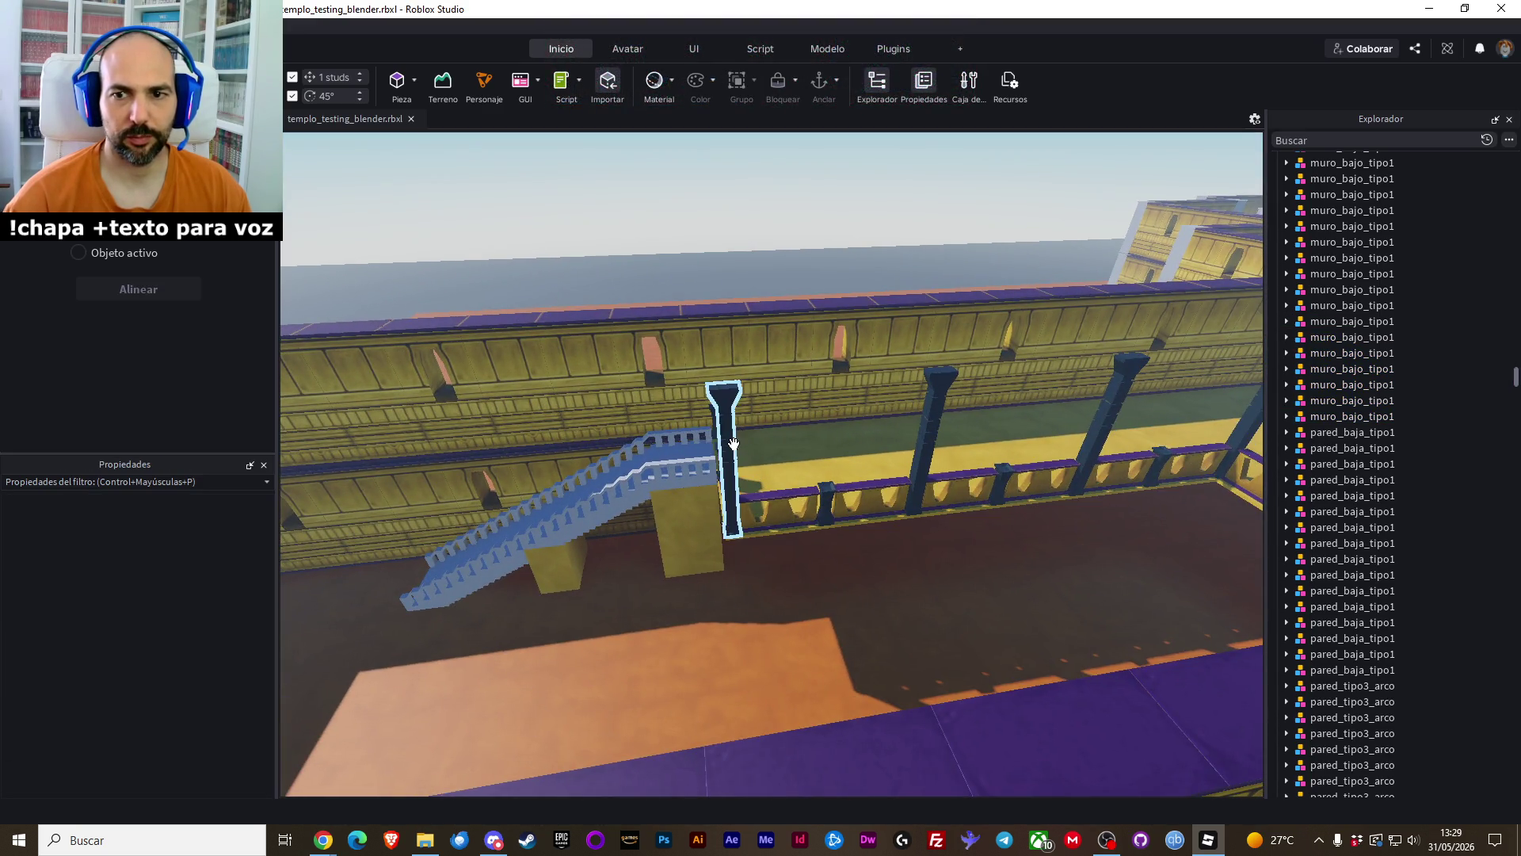
click(723, 428)
ctrl+click(934, 402)
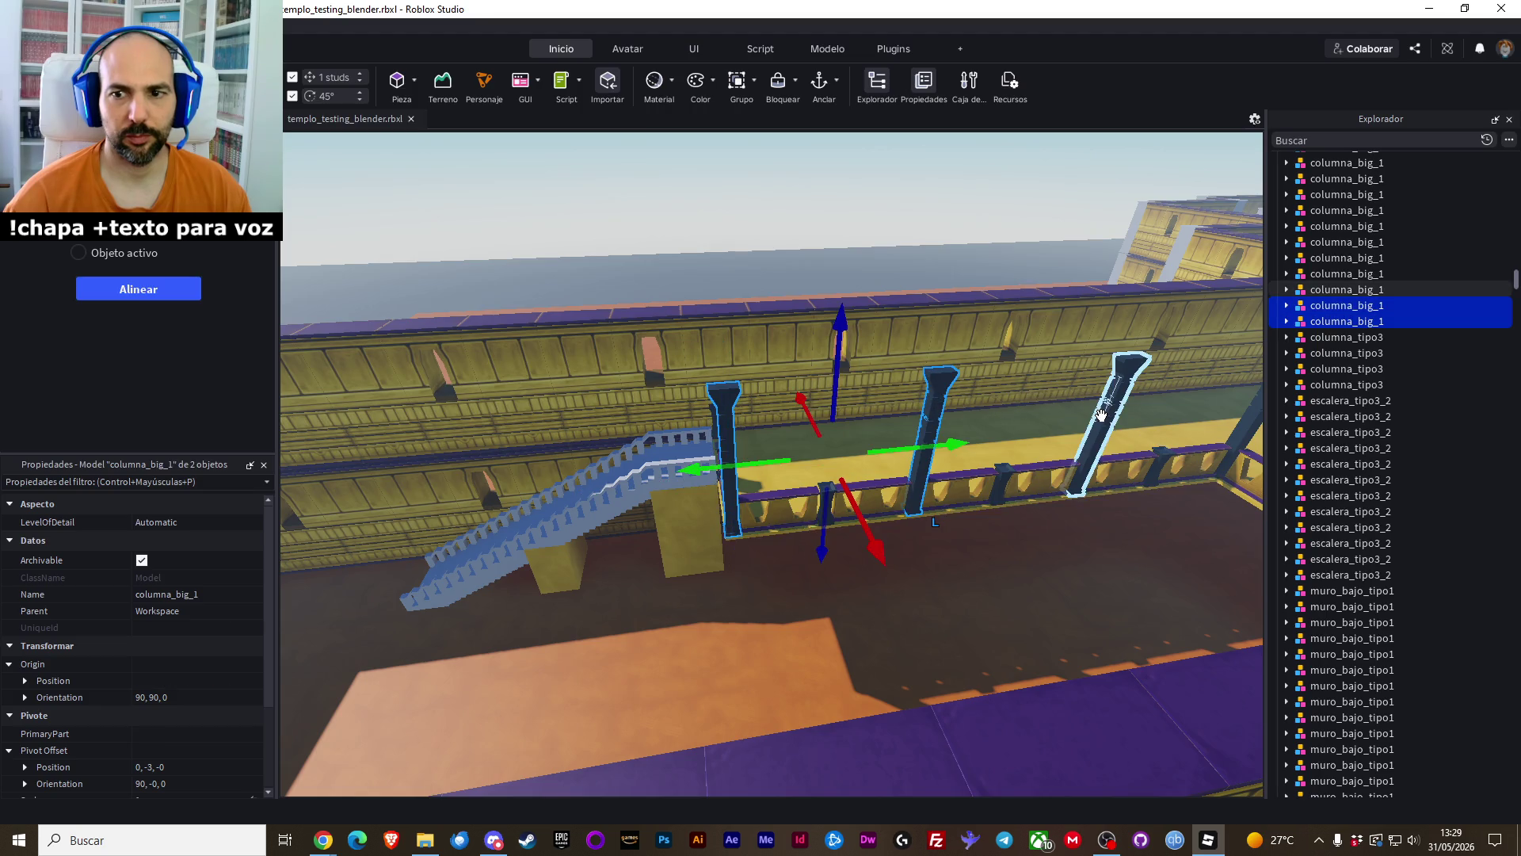
scroll(971, 576, down, 5)
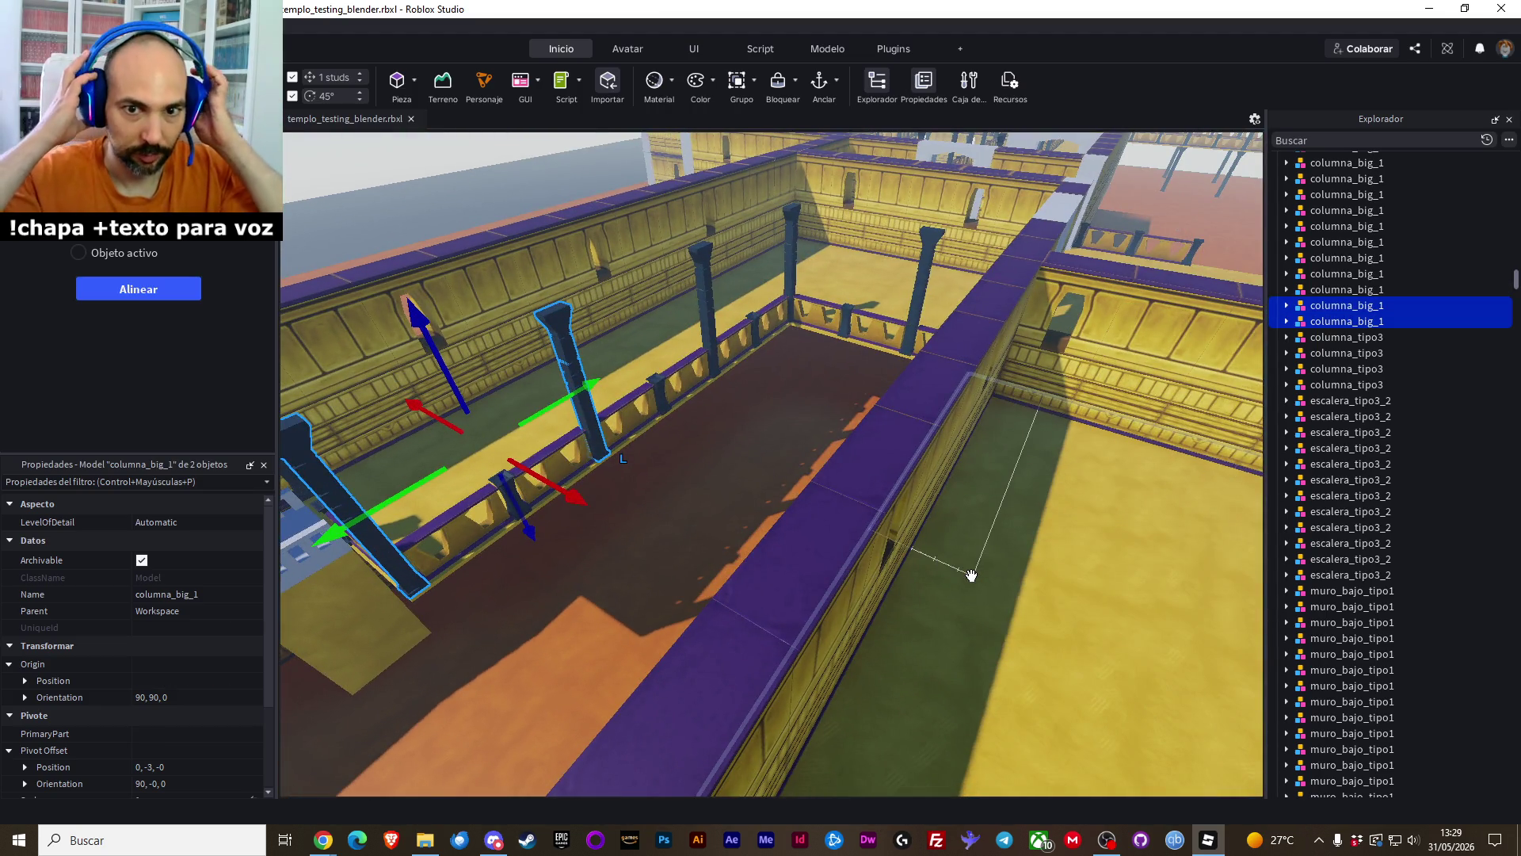
key(f)
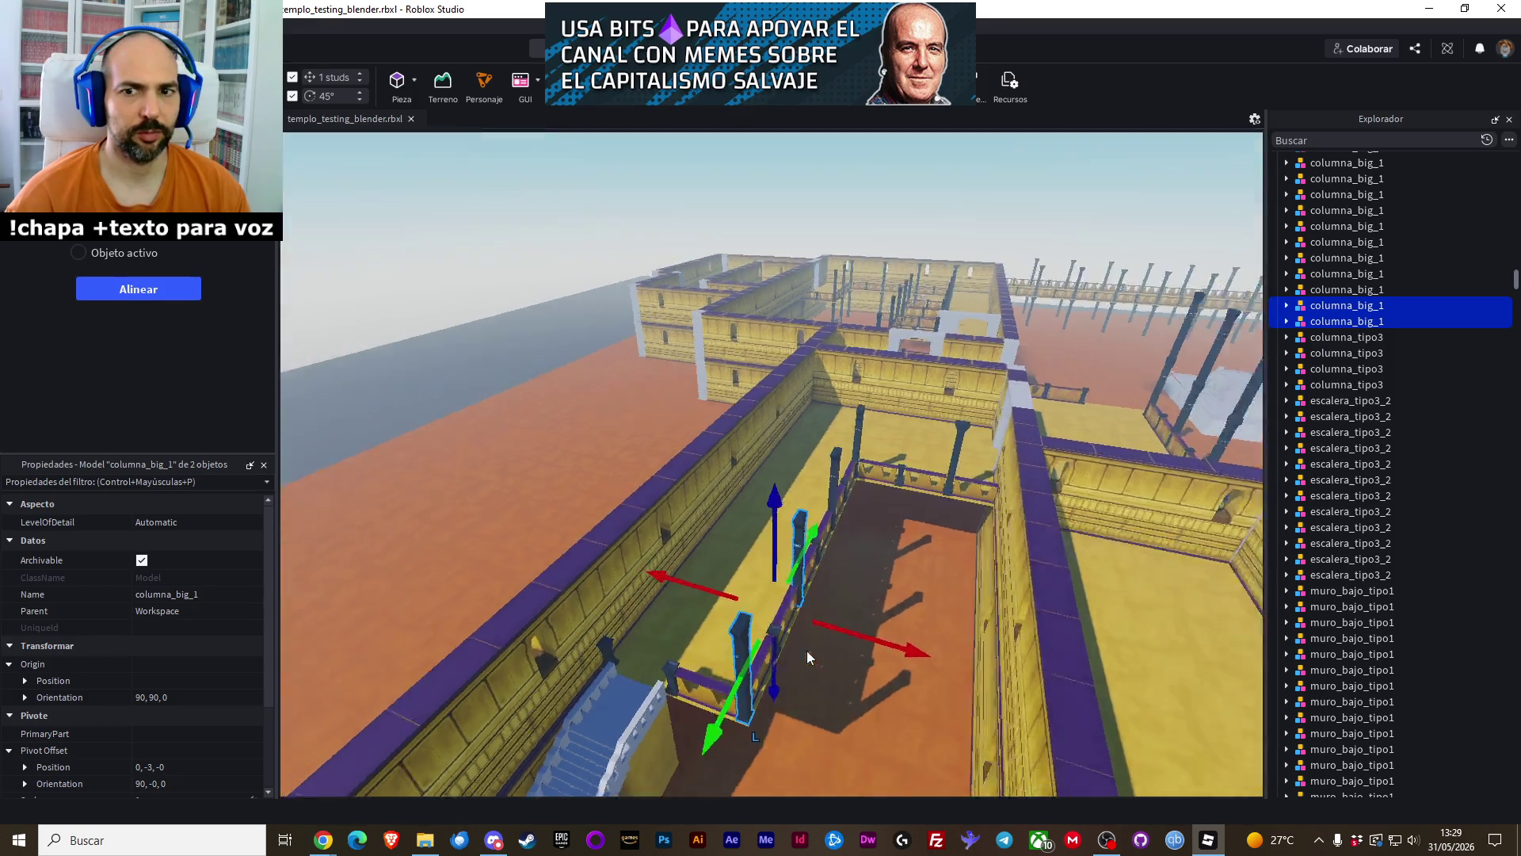
scroll(807, 650, up, 5)
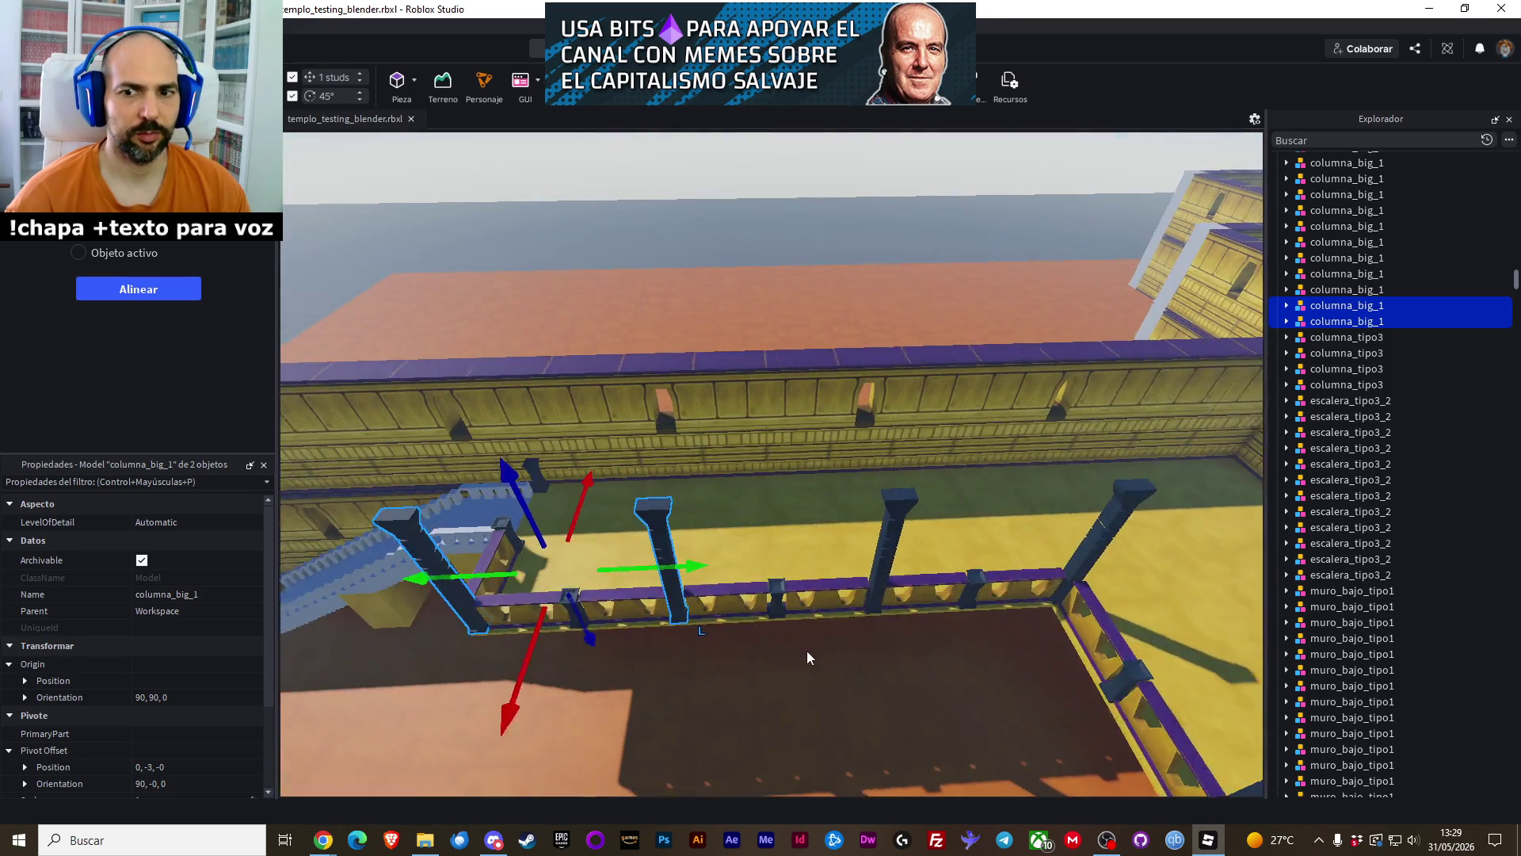
click(776, 660)
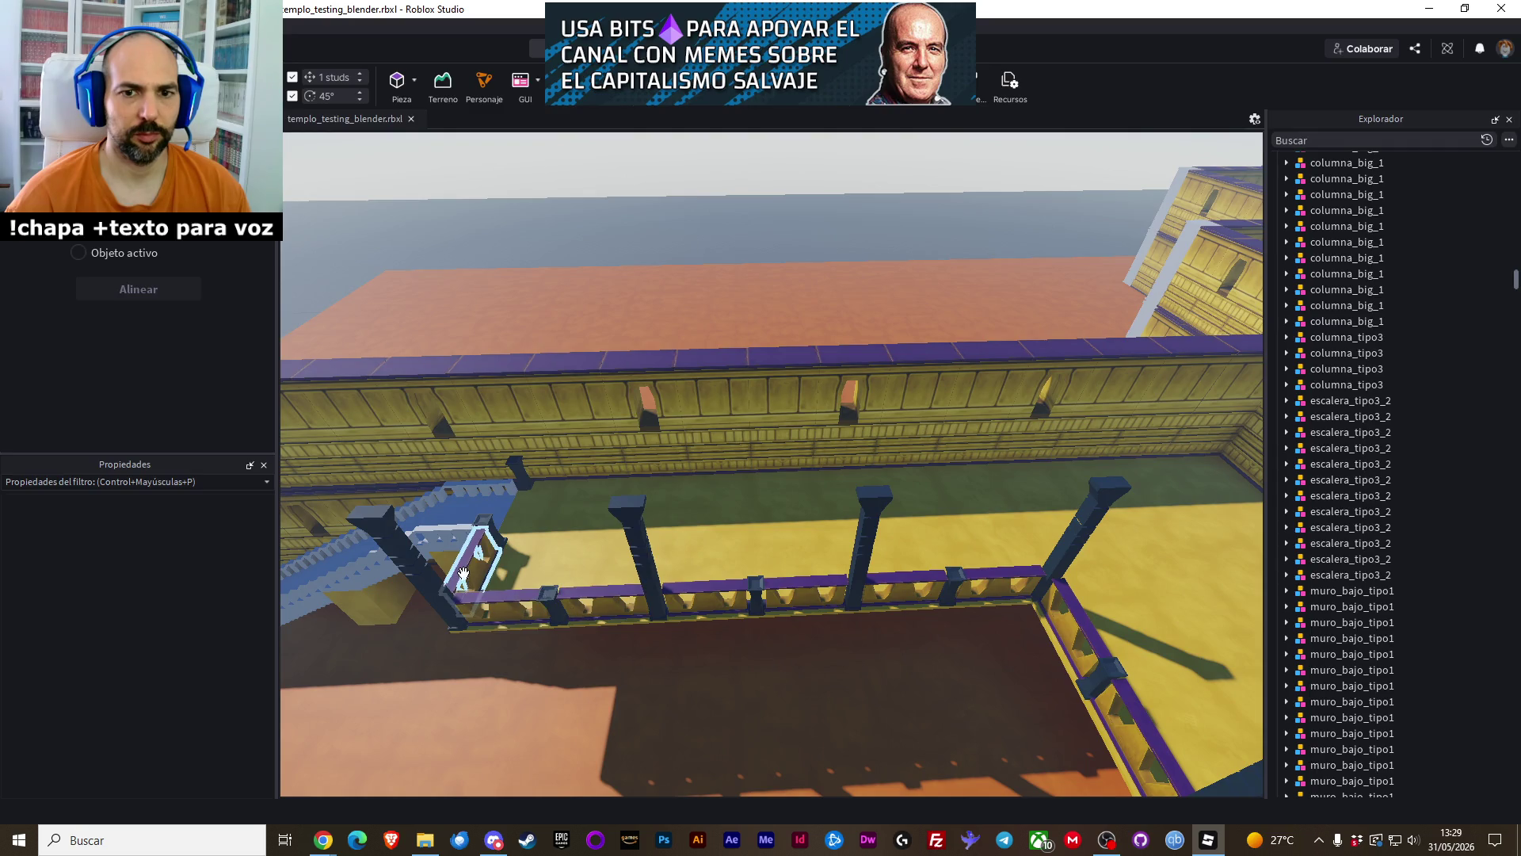
click(424, 562)
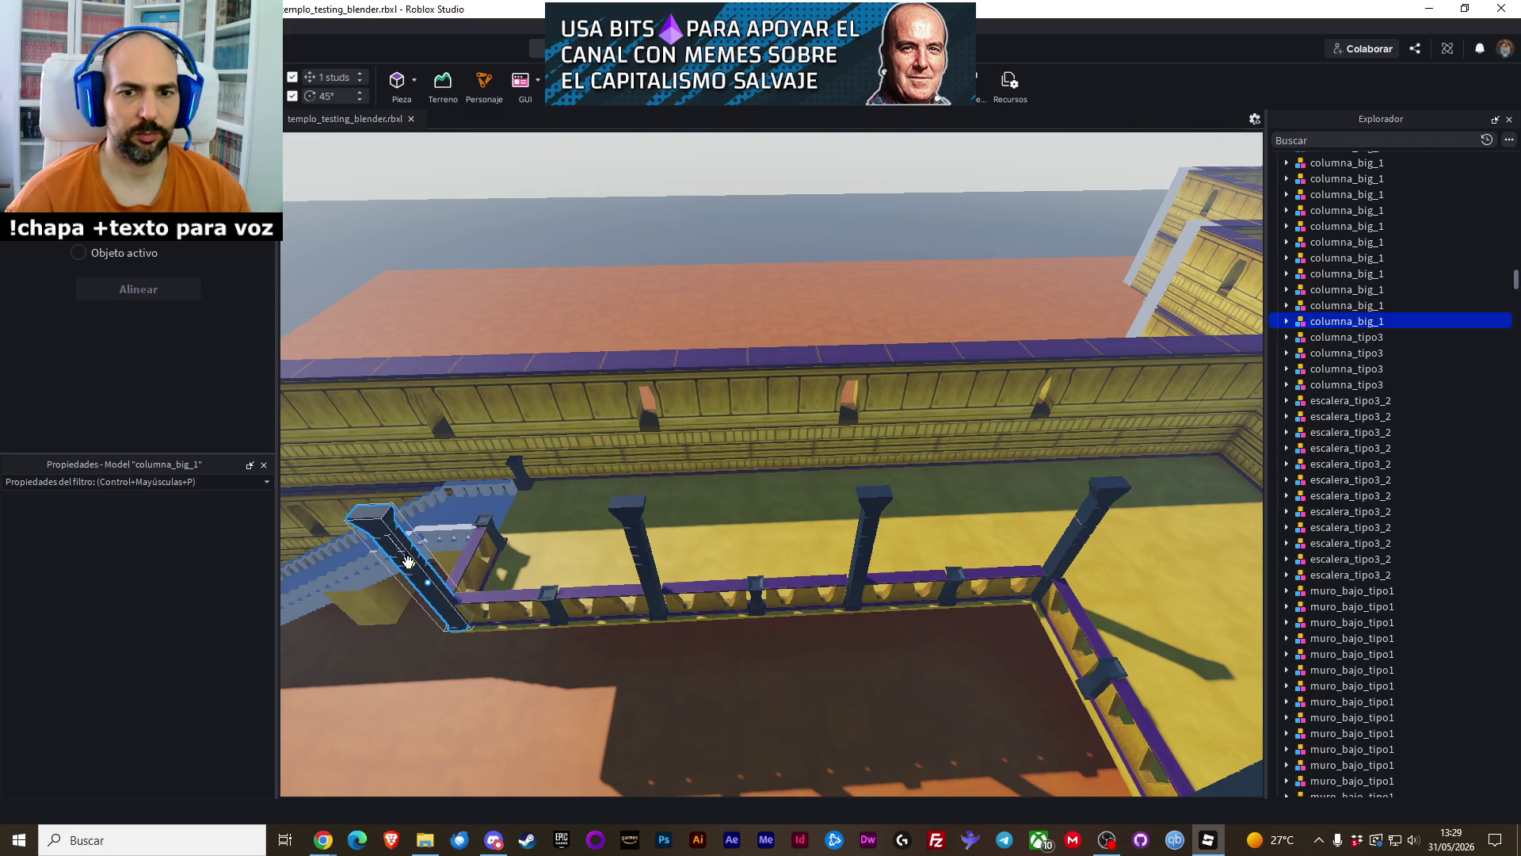
ctrl+click(505, 606)
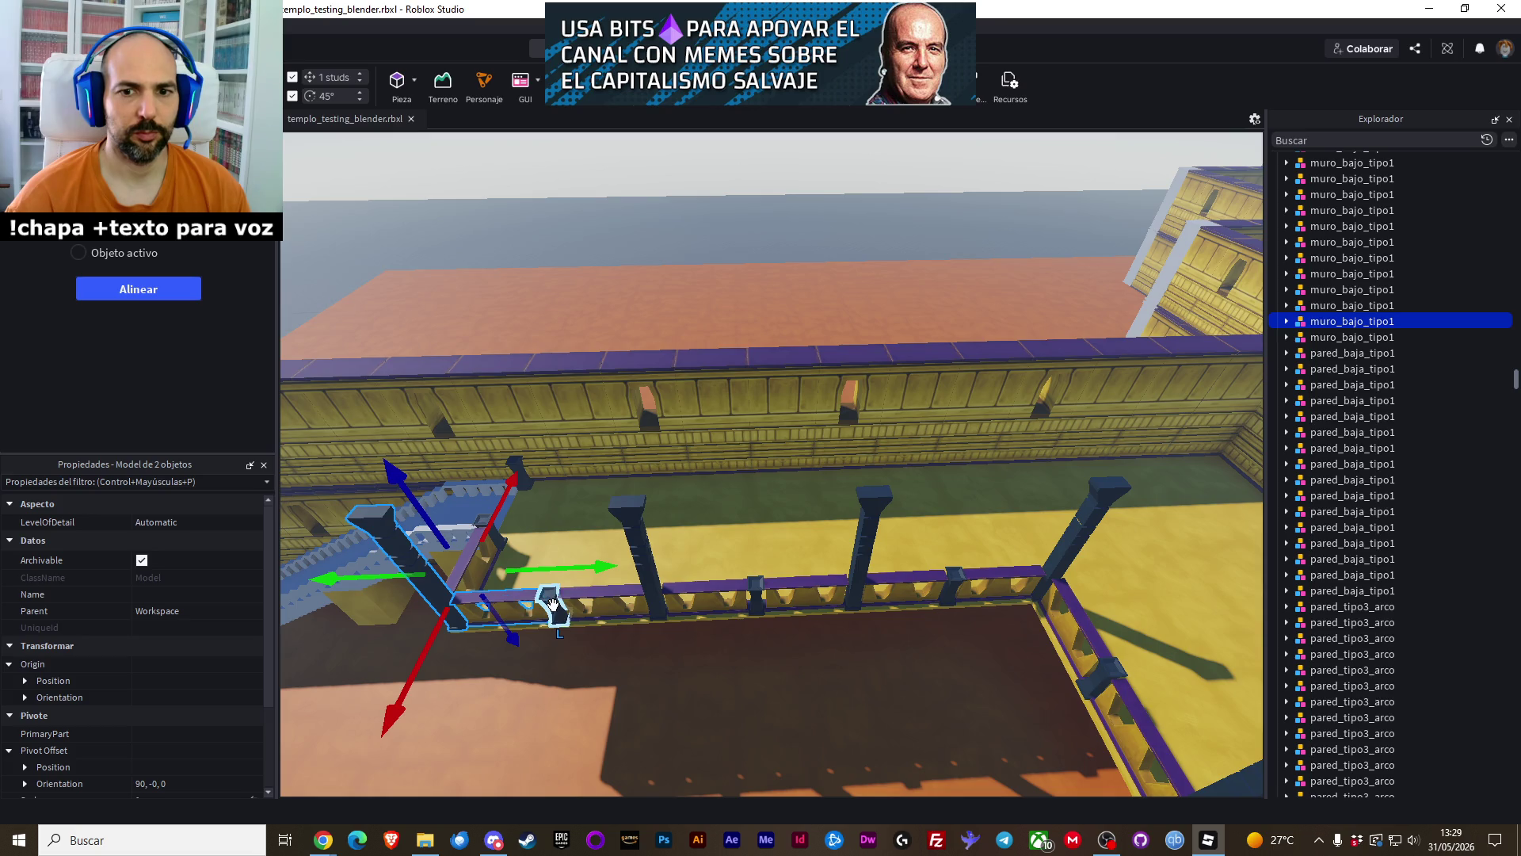
ctrl+click(553, 606)
ctrl+click(634, 554)
ctrl+click(706, 589)
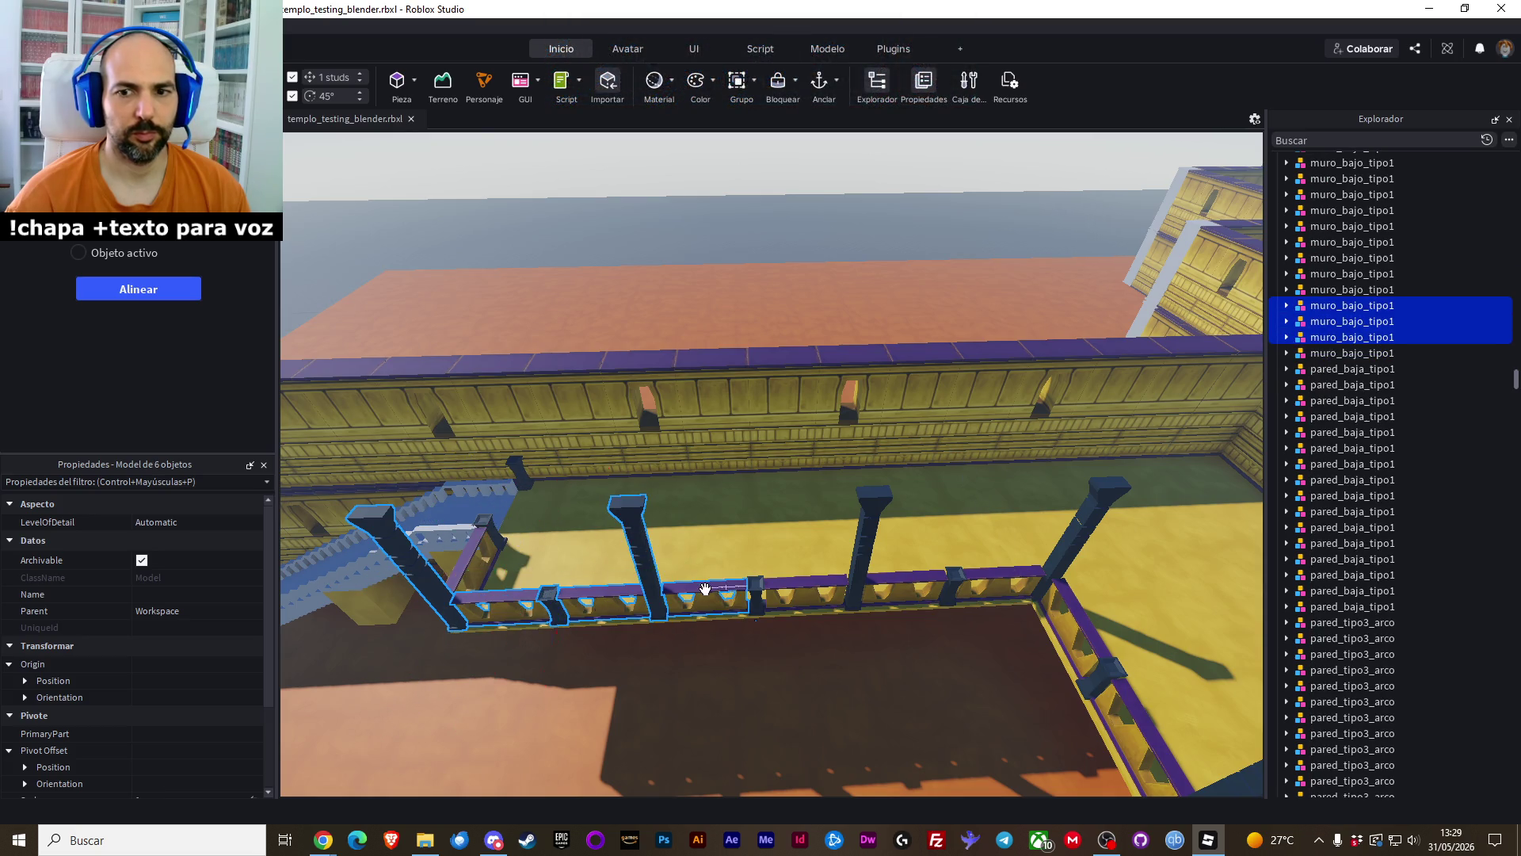
ctrl+click(752, 593)
ctrl+click(802, 590)
ctrl+click(866, 554)
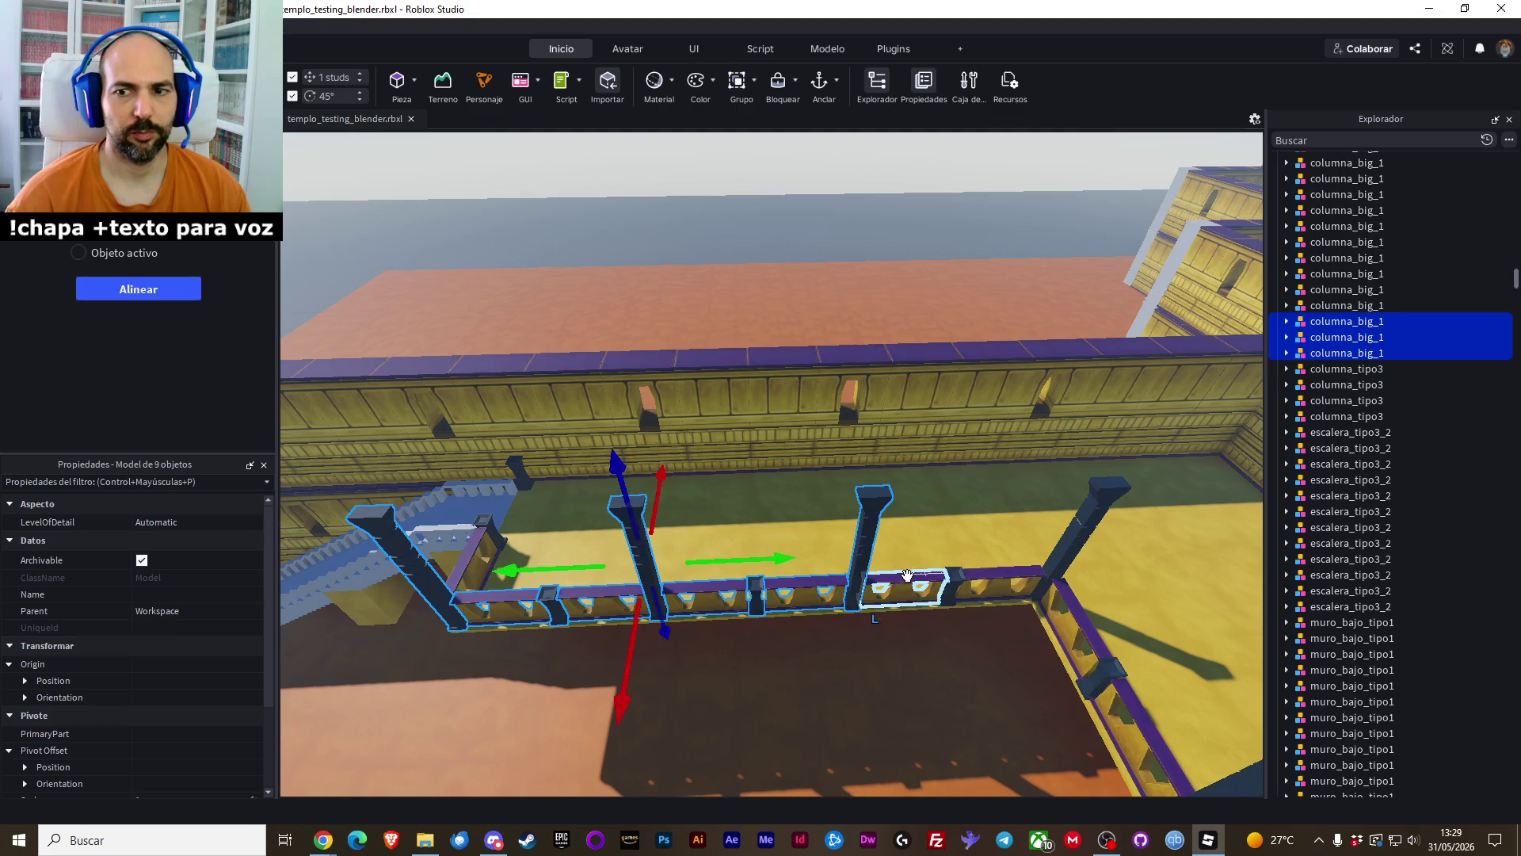
ctrl+click(912, 585)
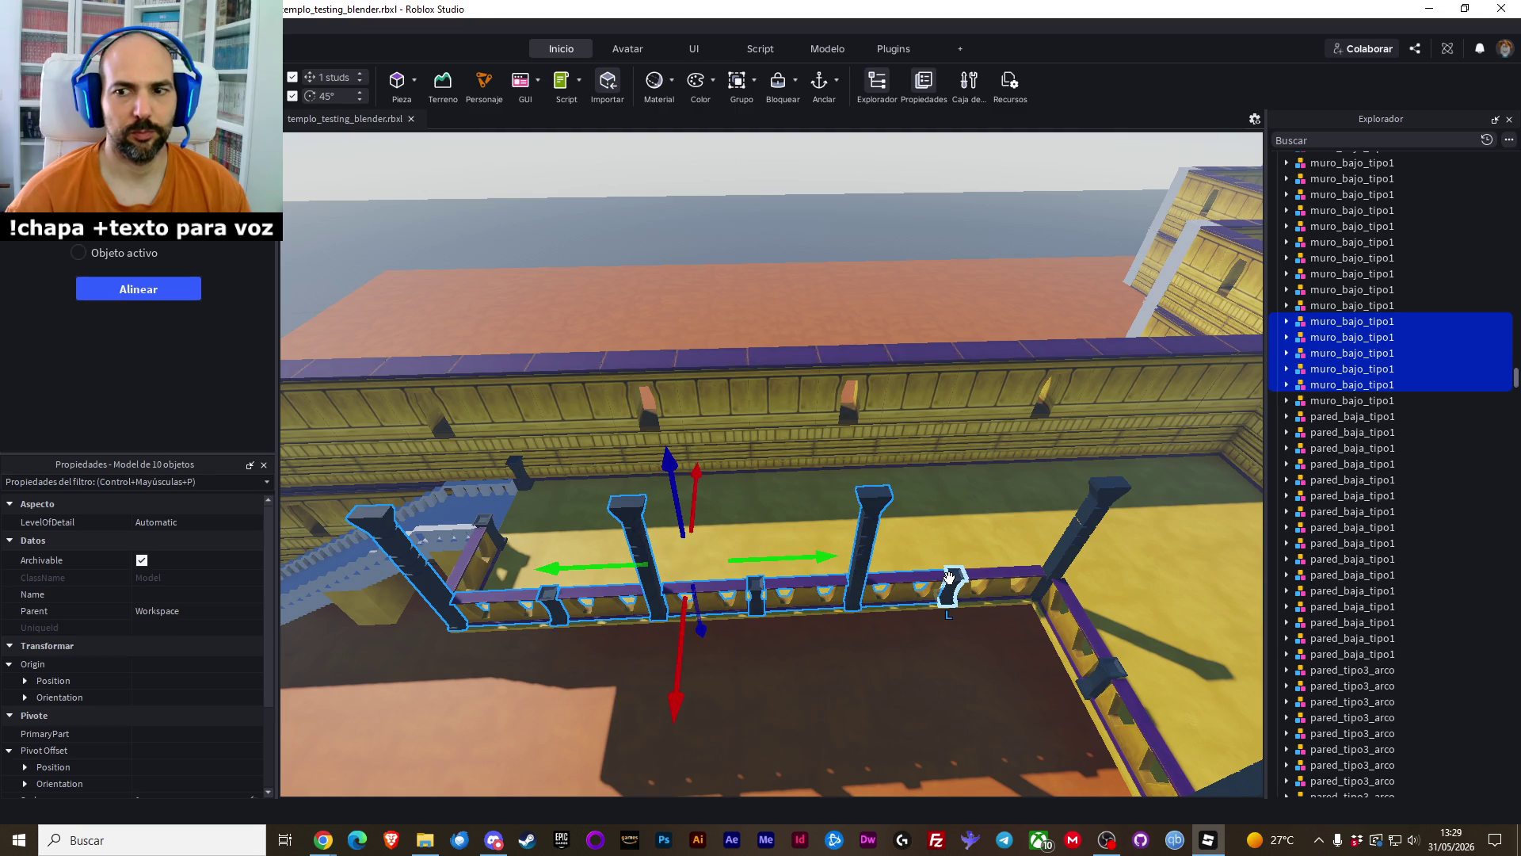
scroll(879, 737, down, 5)
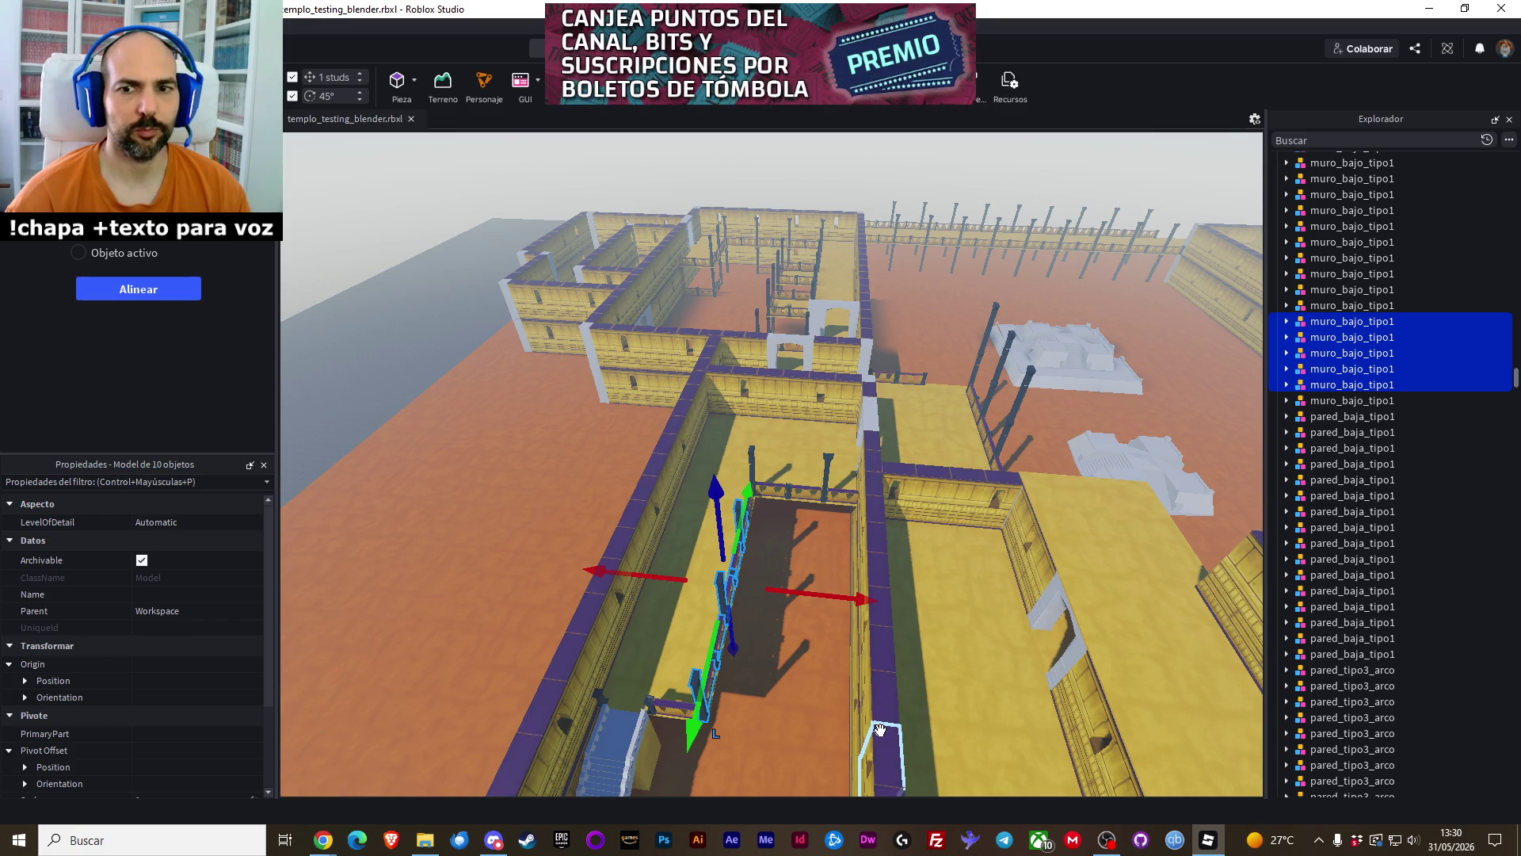
scroll(880, 729, down, 3)
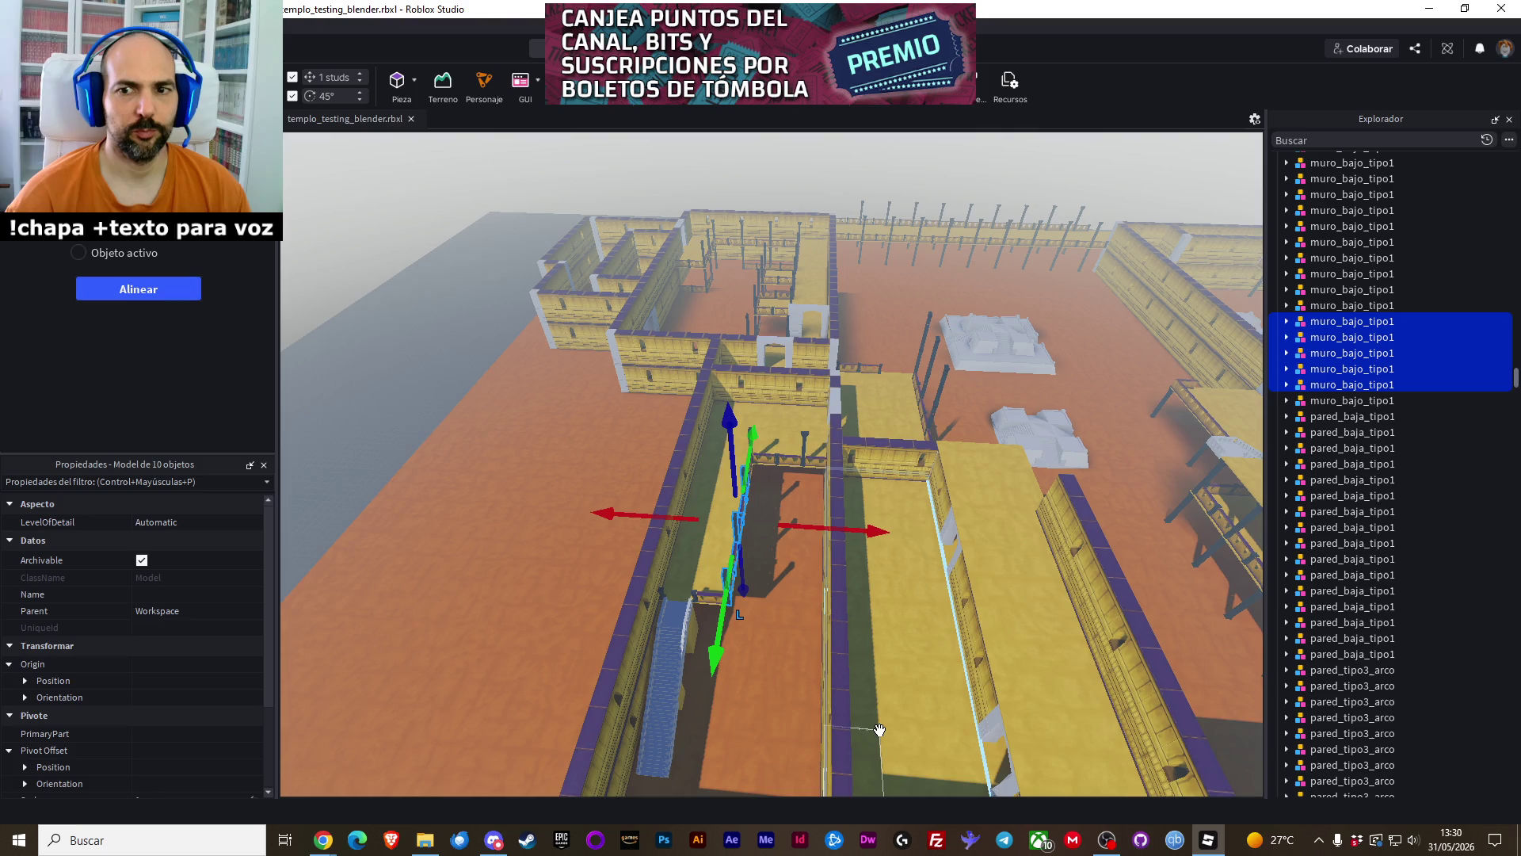
key(w)
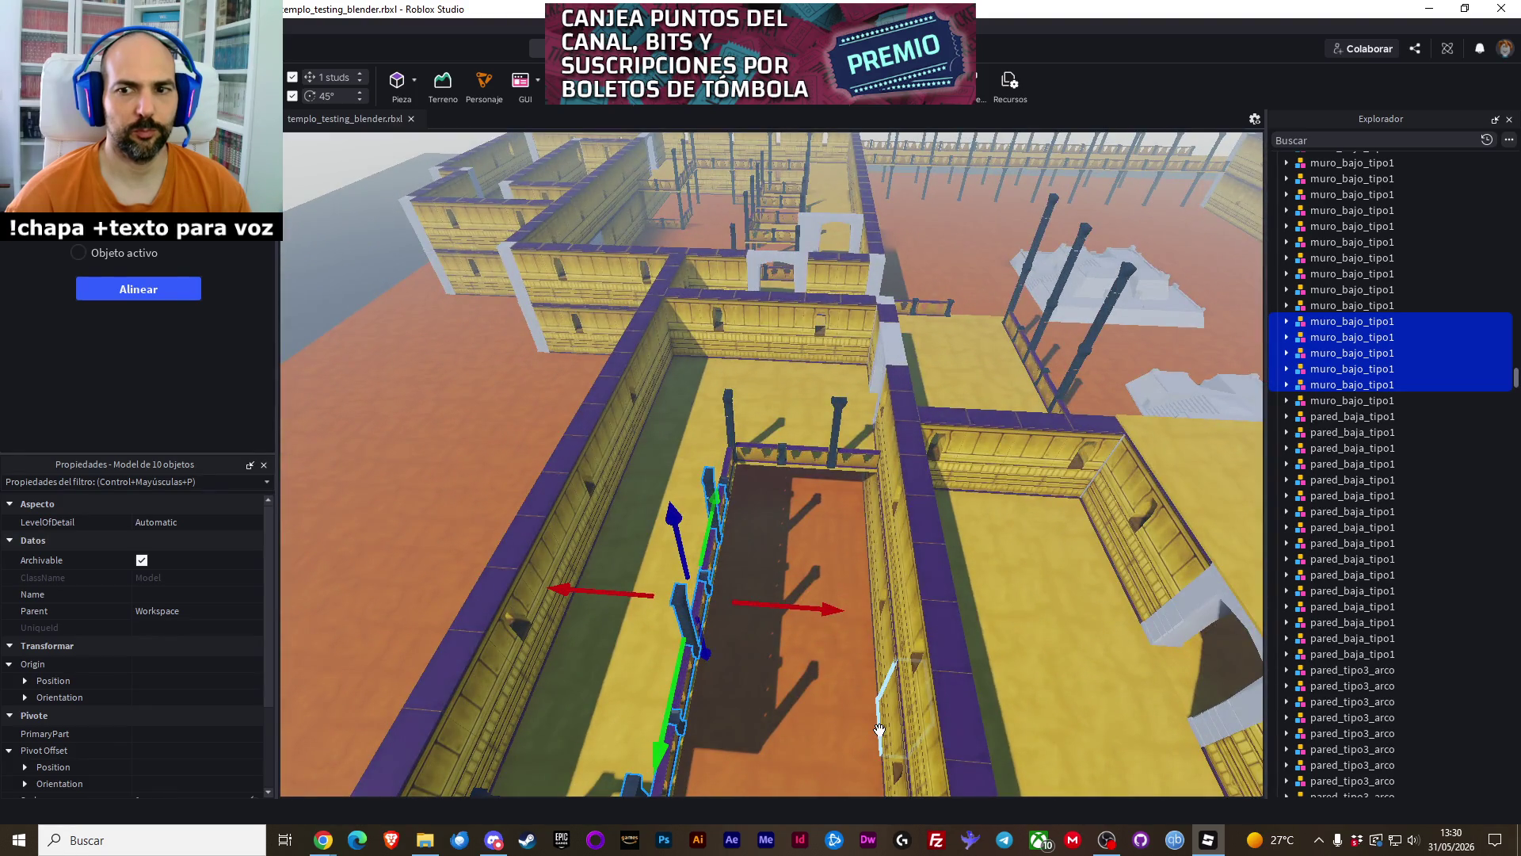
drag(879, 729, 880, 729)
click(711, 391)
drag(711, 392, 711, 391)
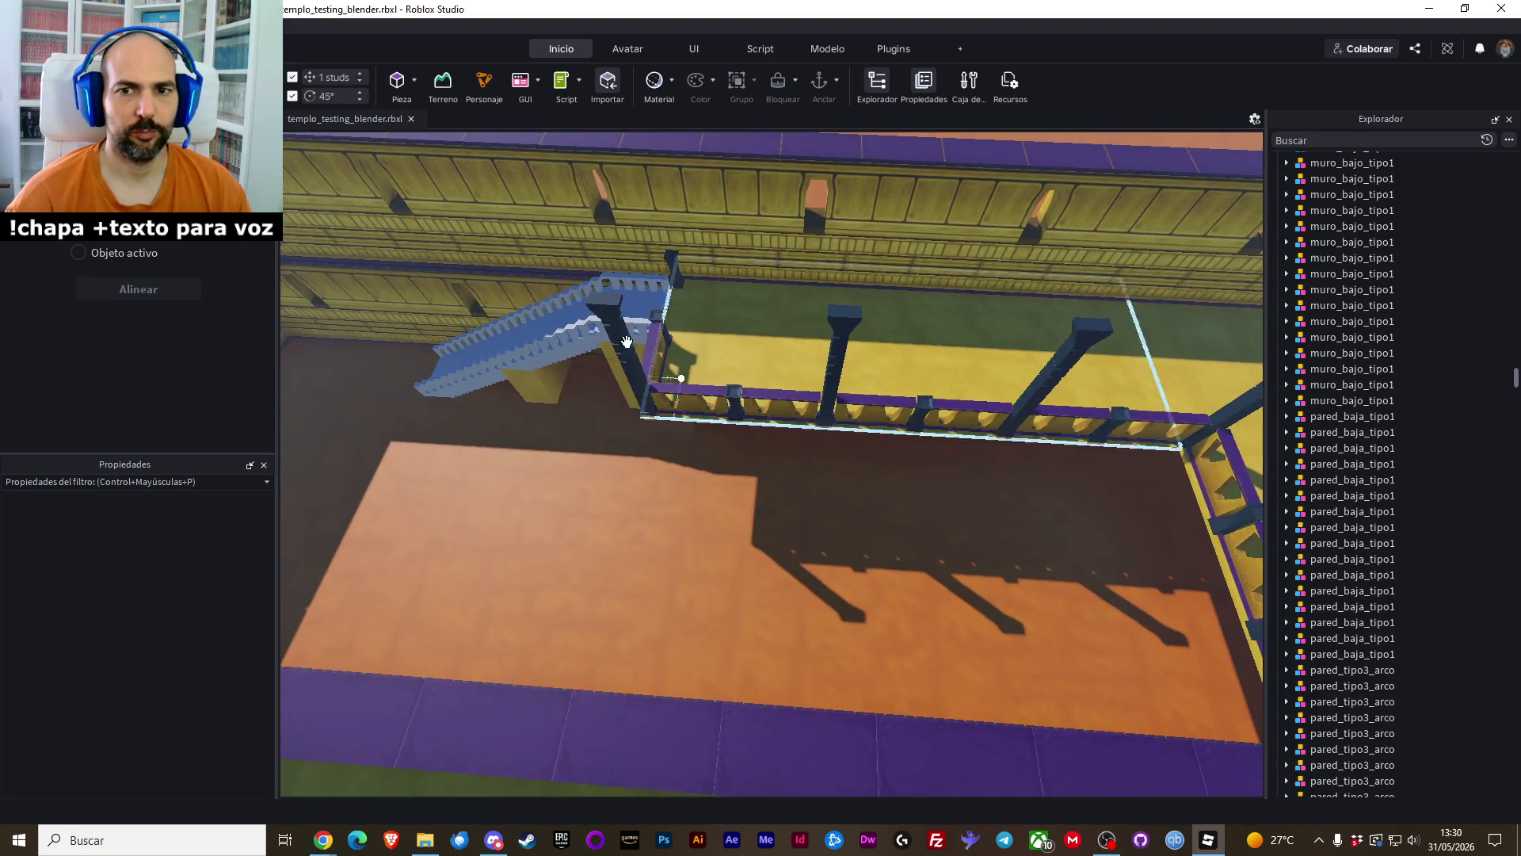
Multi-select five columna_big_1 pillars along the balcony
click(599, 302)
ctrl+click(840, 341)
ctrl+click(1074, 336)
drag(1070, 371, 1070, 371)
ctrl+click(871, 253)
ctrl+click(1025, 314)
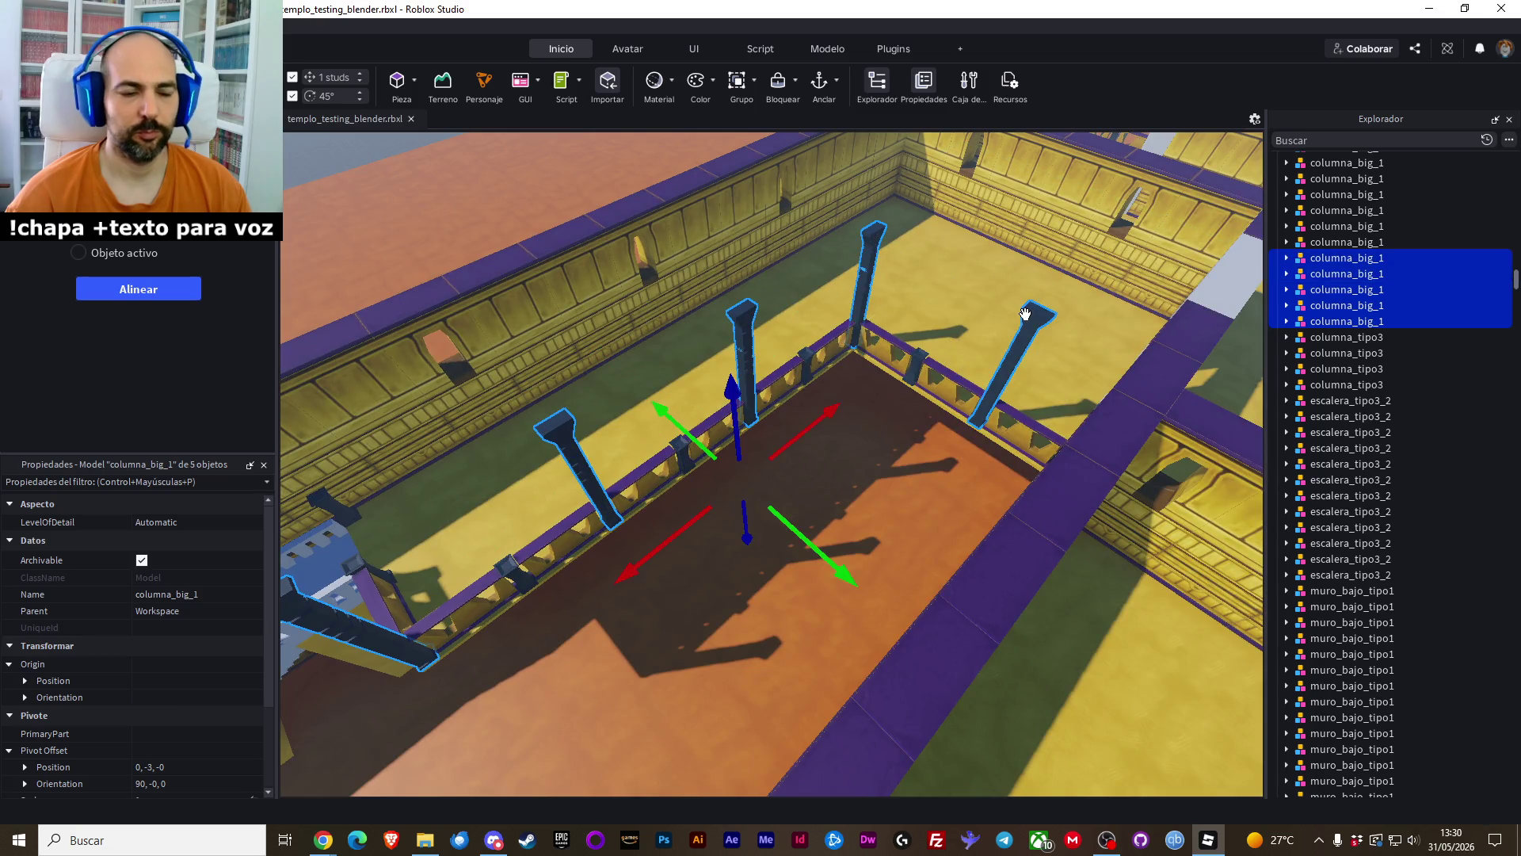
Paste the pillars in place and lower the copies about 3.045 studs beneath the walkway
right_click(877, 232)
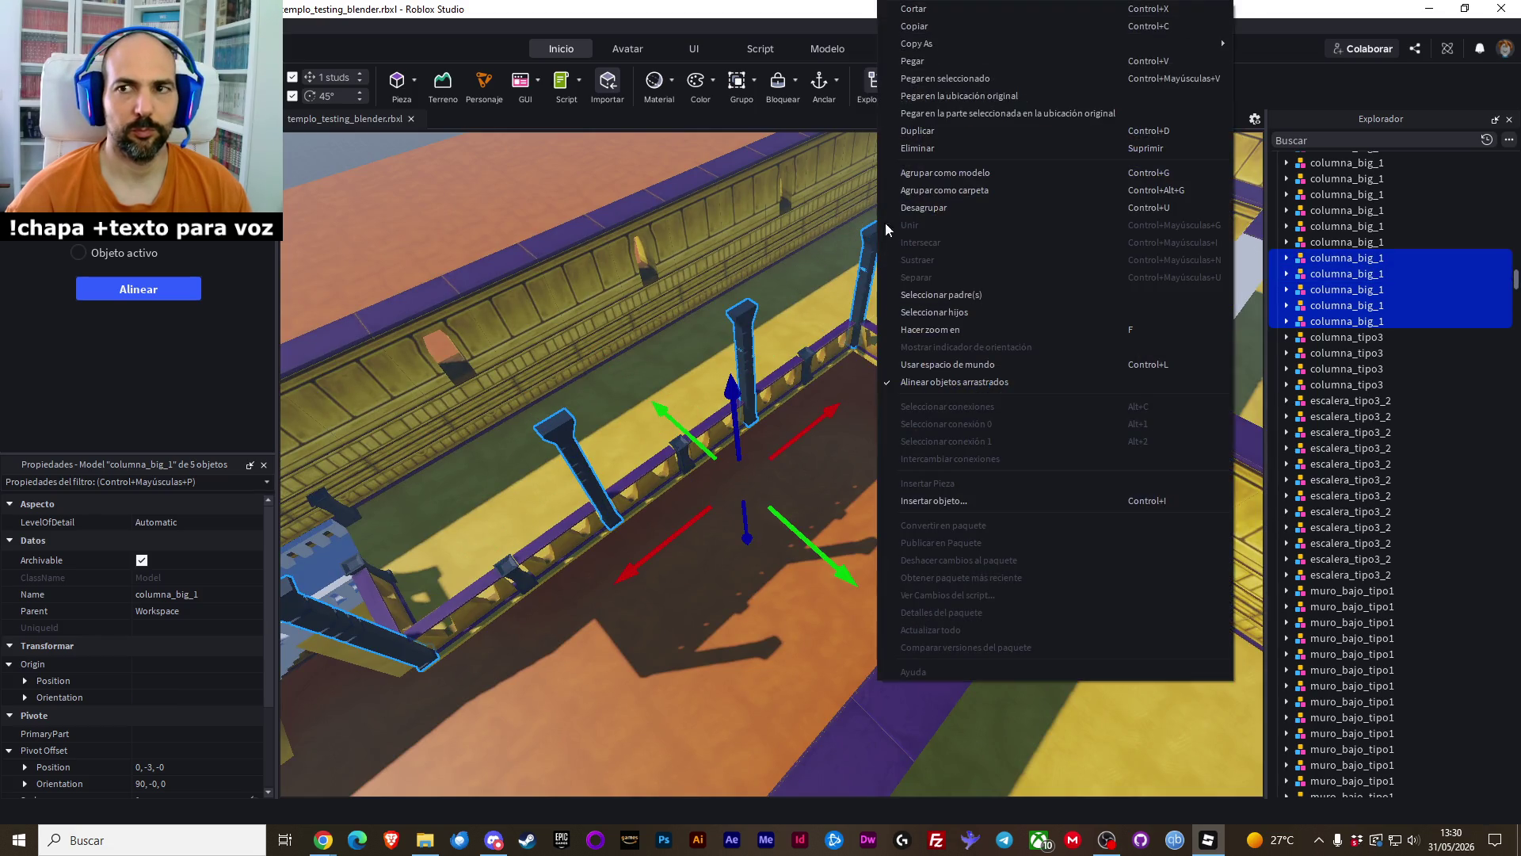
click(948, 95)
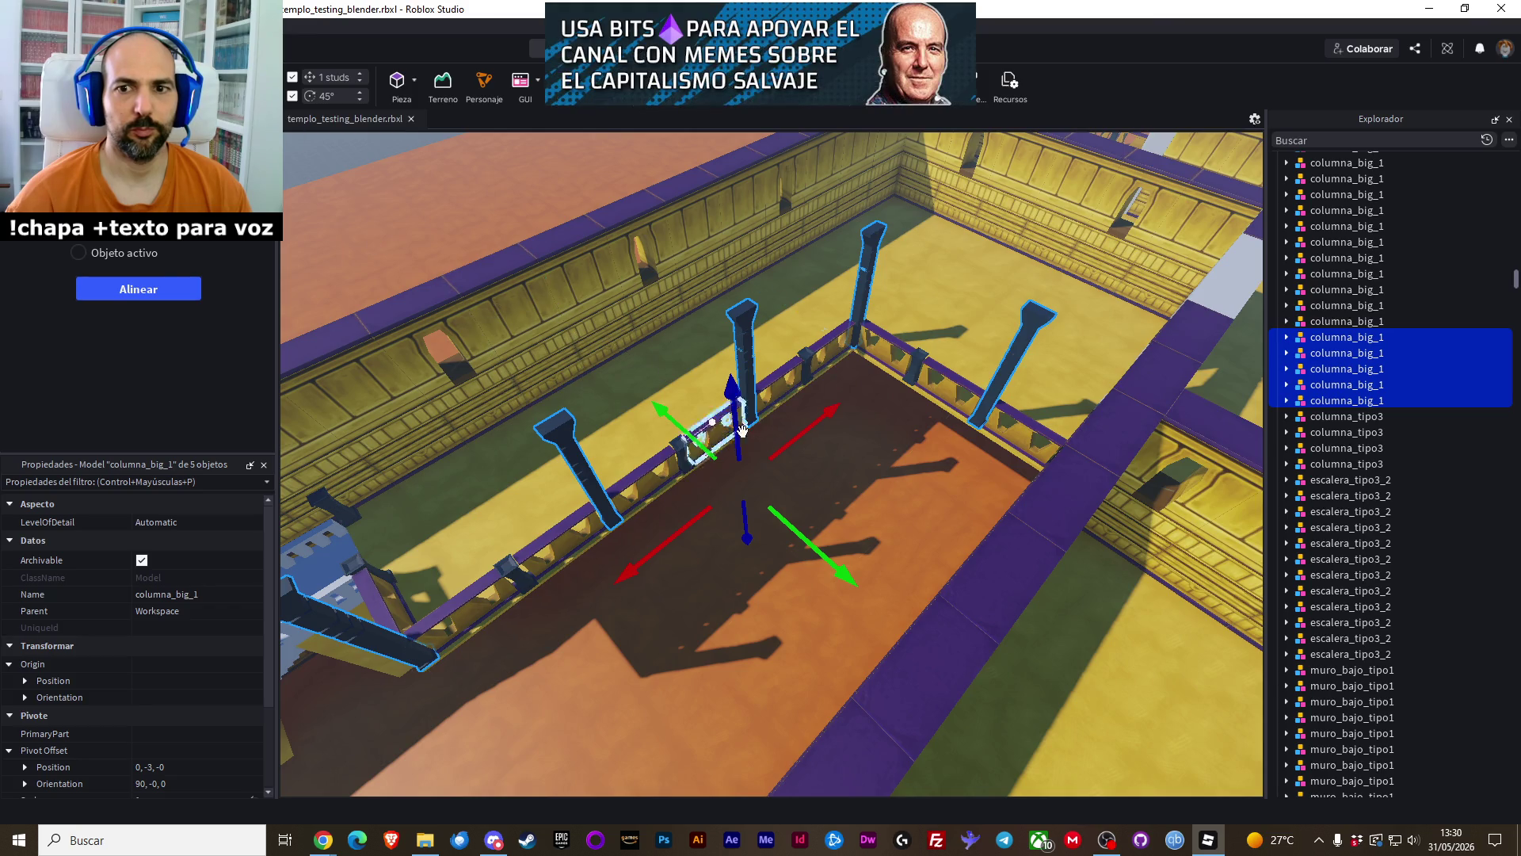
drag(739, 401, 763, 497)
scroll(764, 498, up, 10)
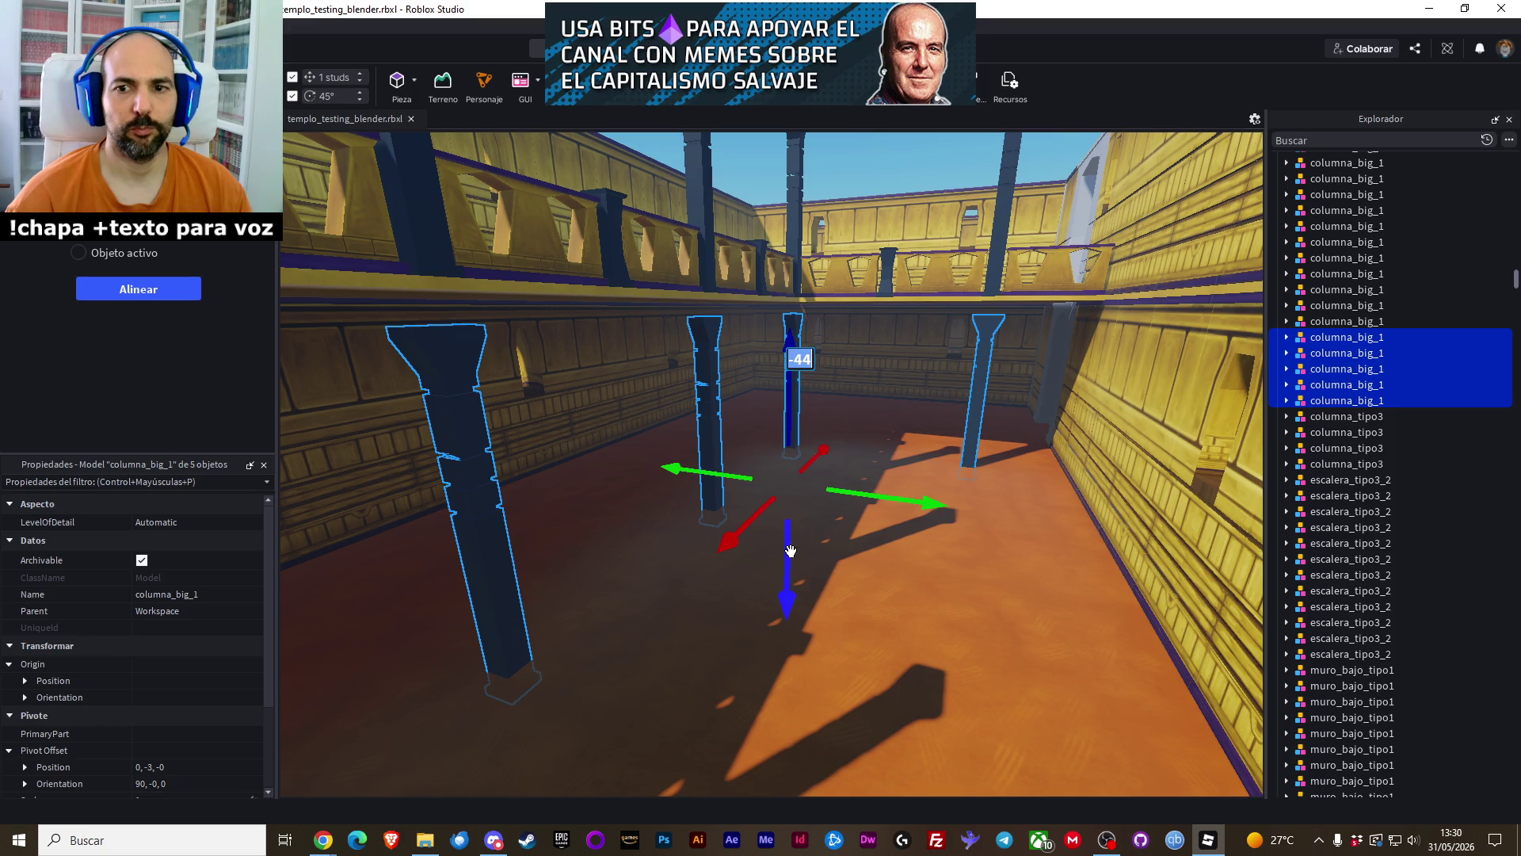
mouse_move(790, 551)
mouse_down()
mouse_move(796, 529)
mouse_move(844, 568)
mouse_up()
click(845, 568)
scroll(845, 567, down, 10)
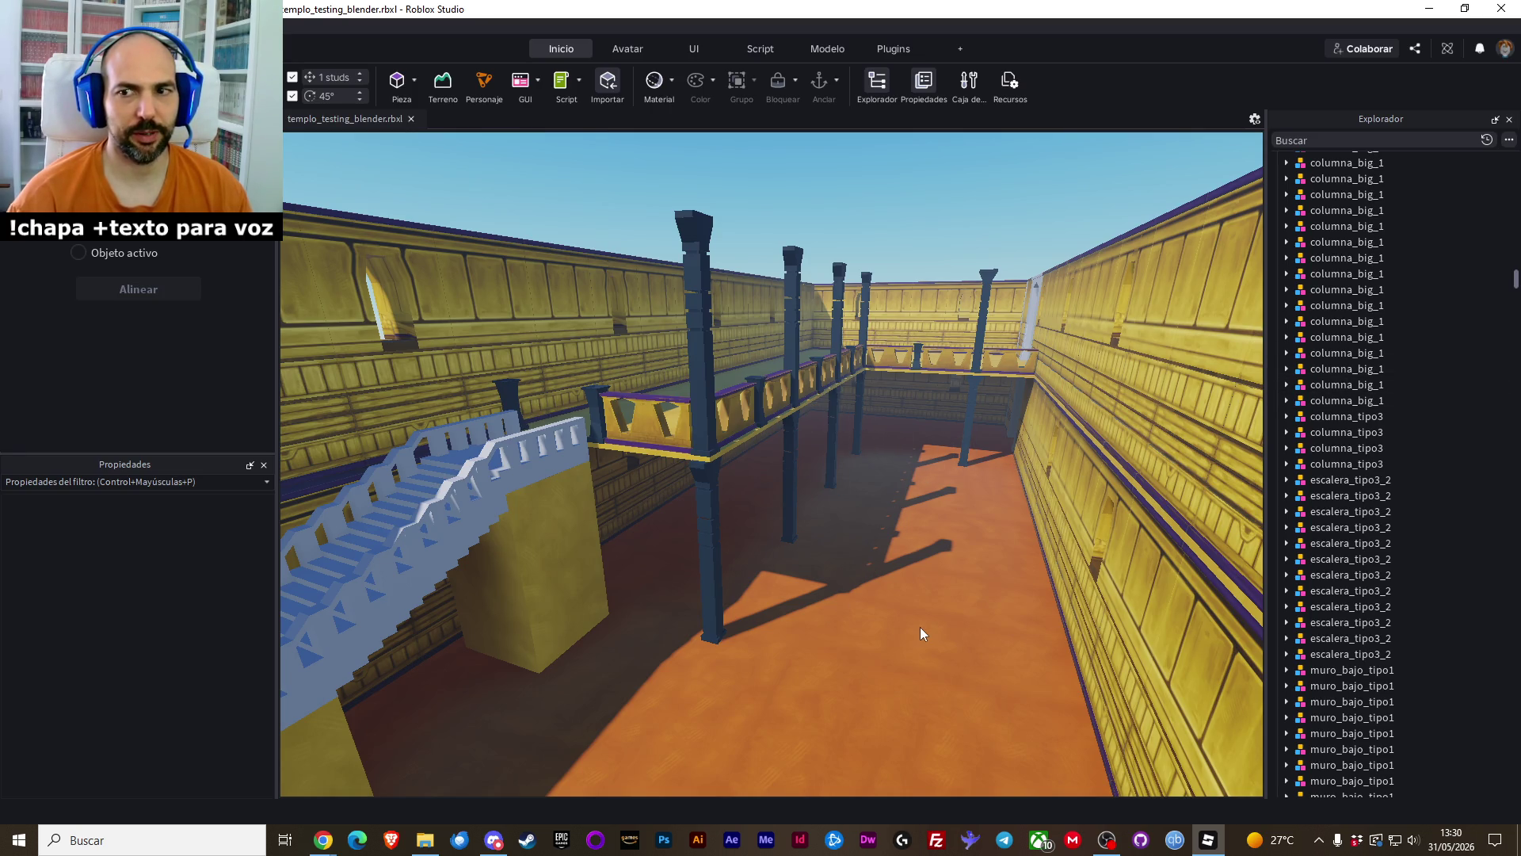
Paste copies of three muro_bajo_tipo1 balcony walls in place and lower them about 39 studs to the ground floor
scroll(910, 631, up, 5)
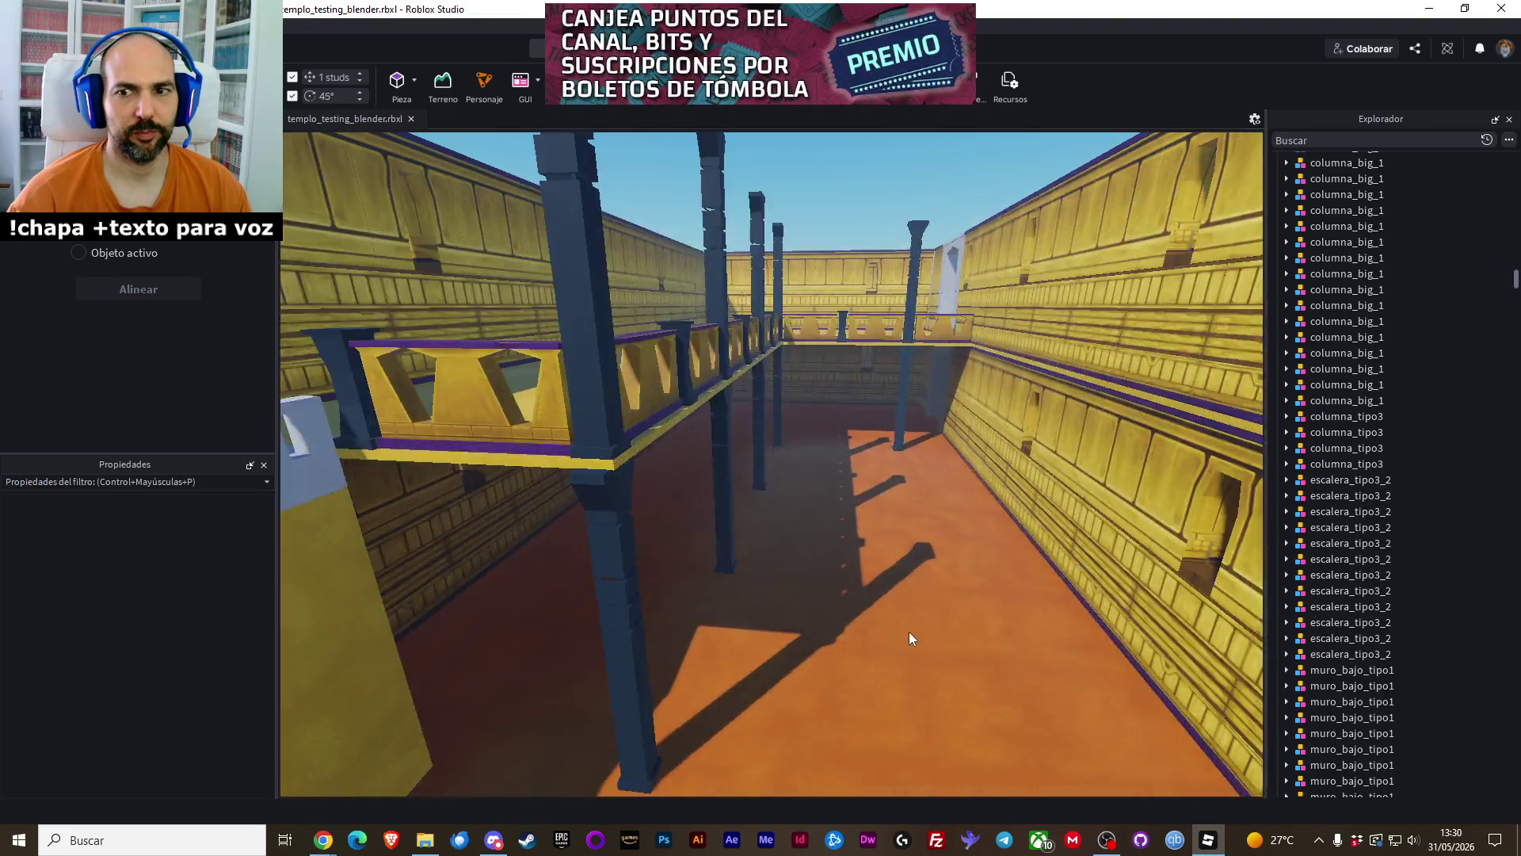
scroll(909, 637, up, 3)
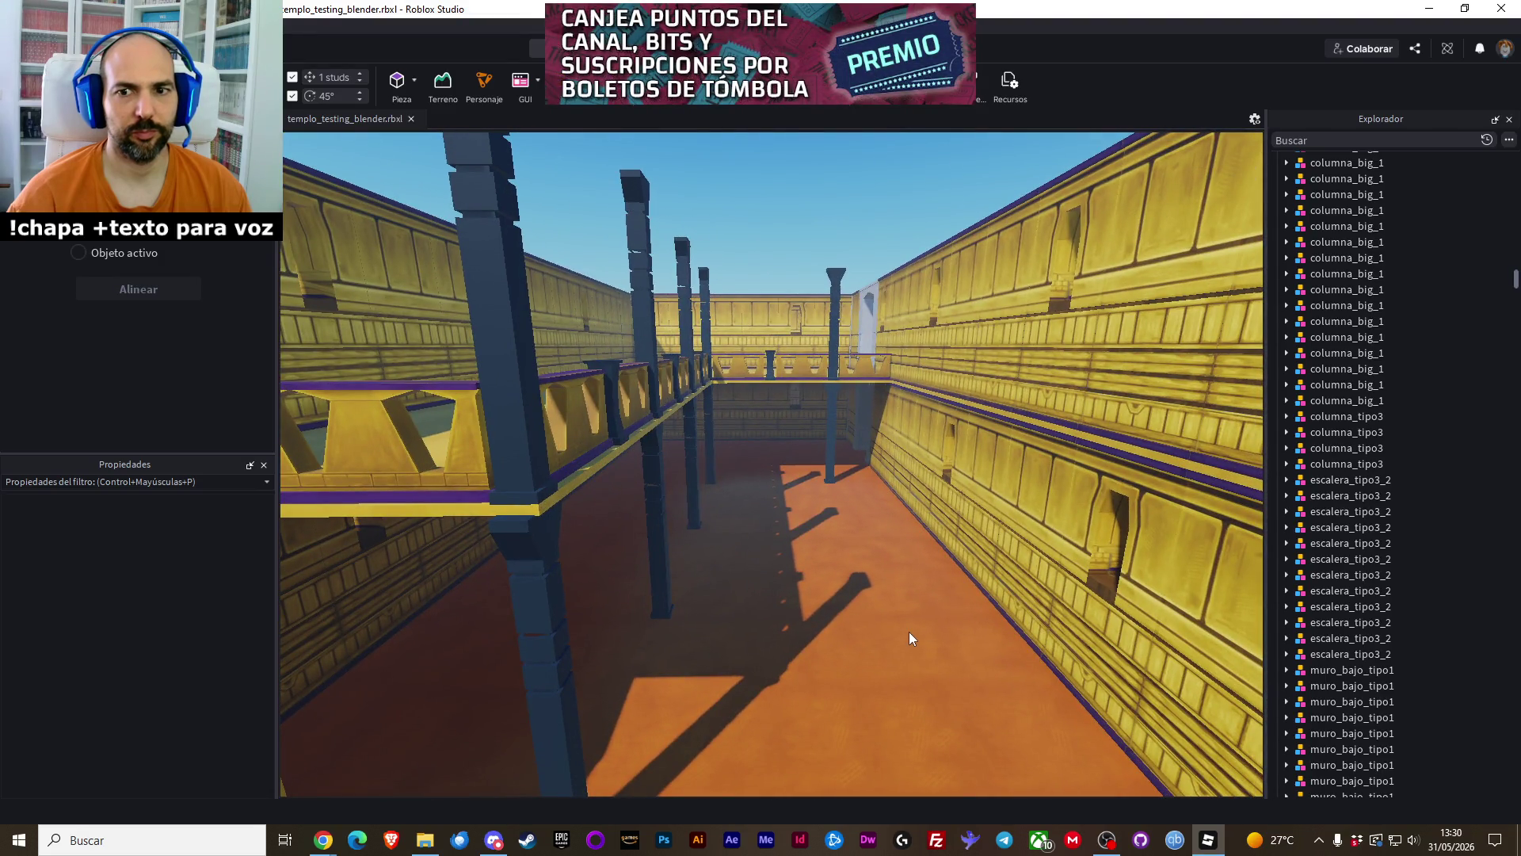
scroll(910, 631, down, 5)
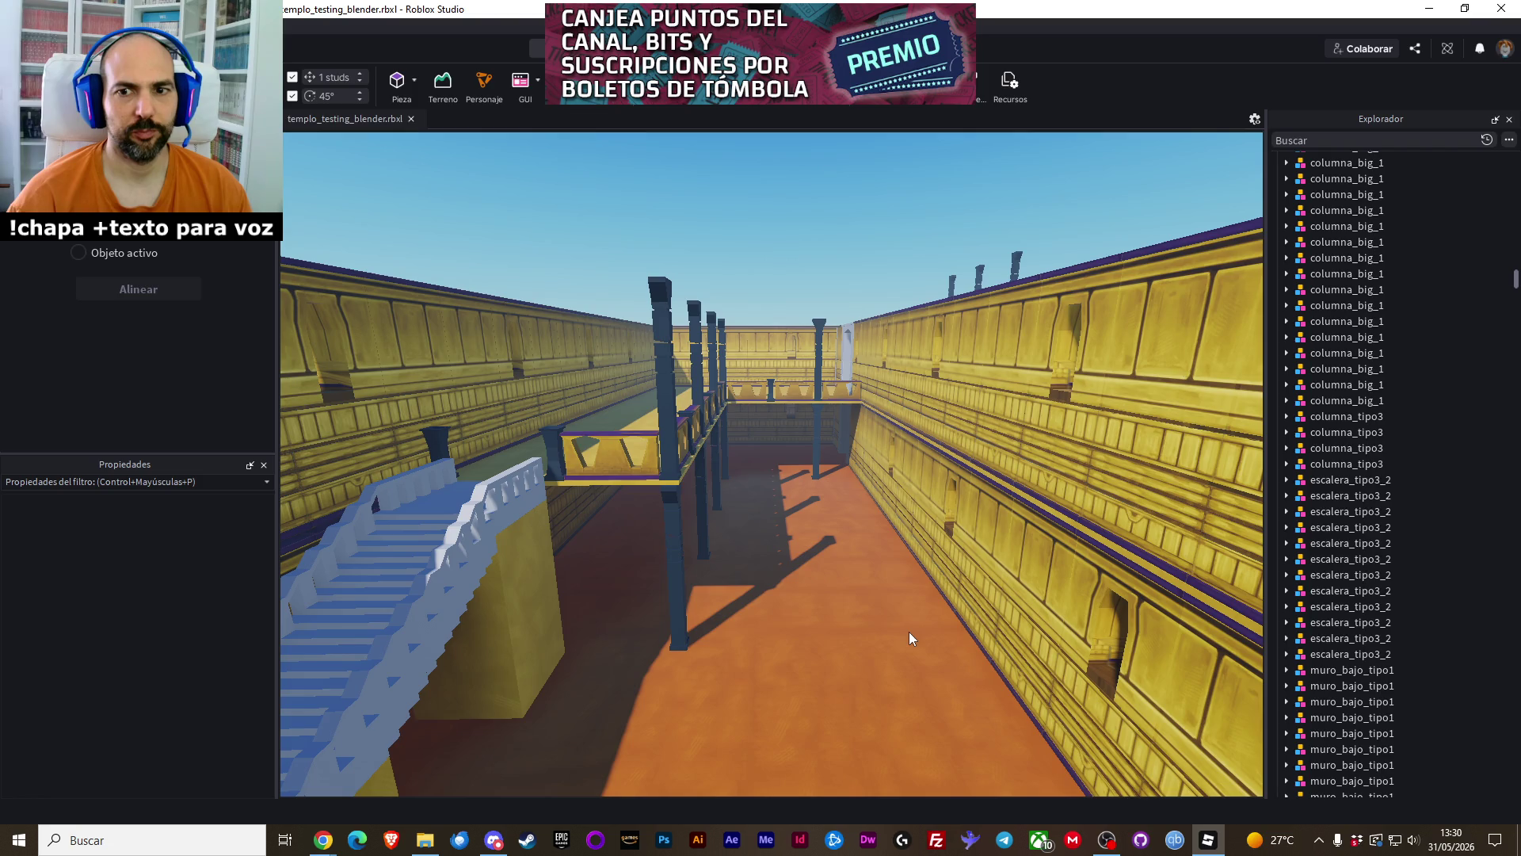
scroll(909, 631, up, 5)
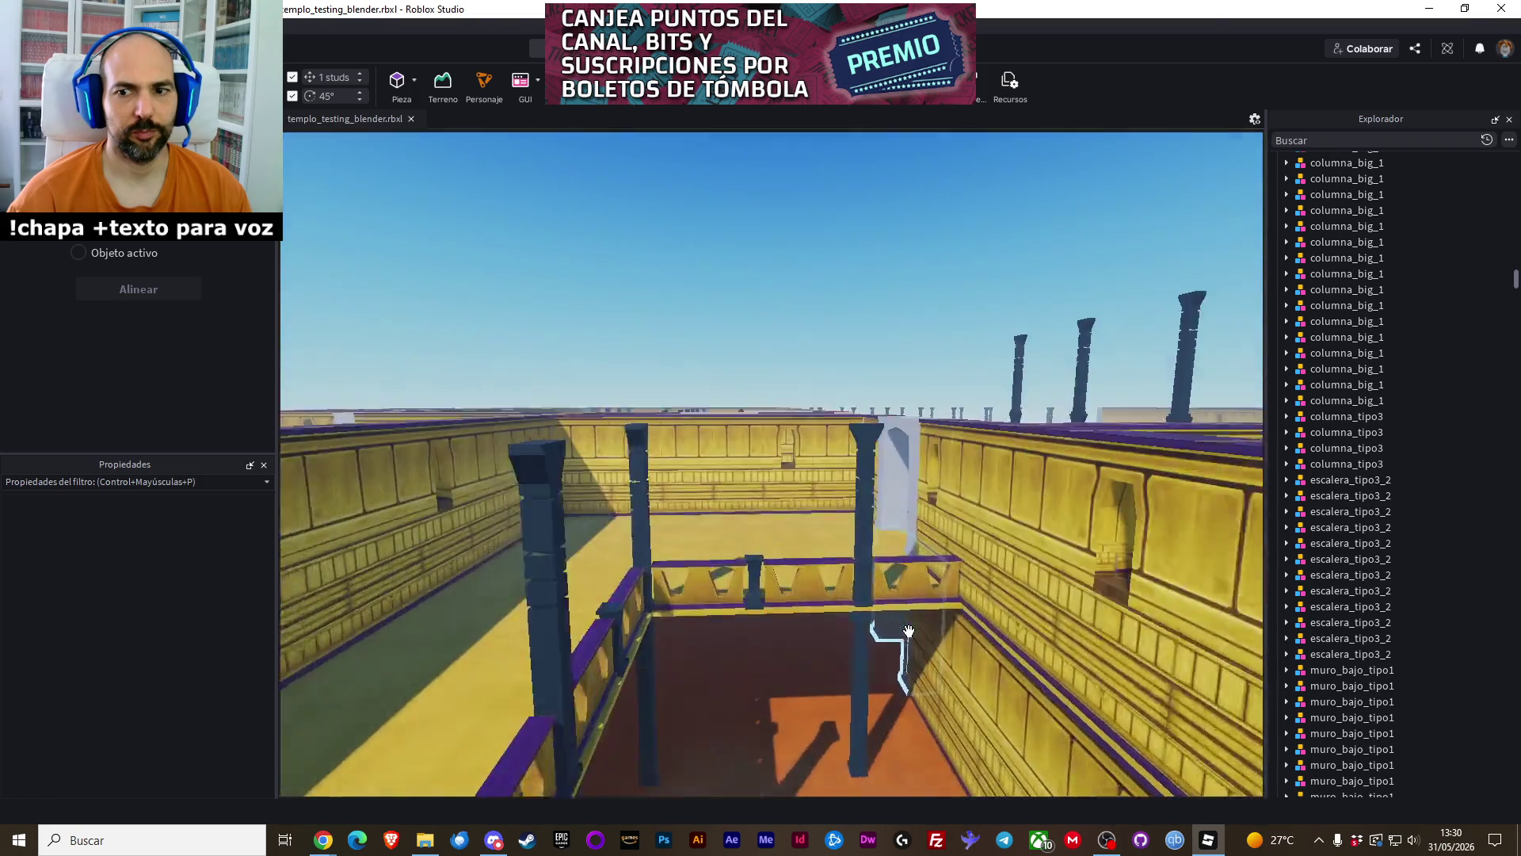
scroll(909, 631, down, 4)
click(758, 514)
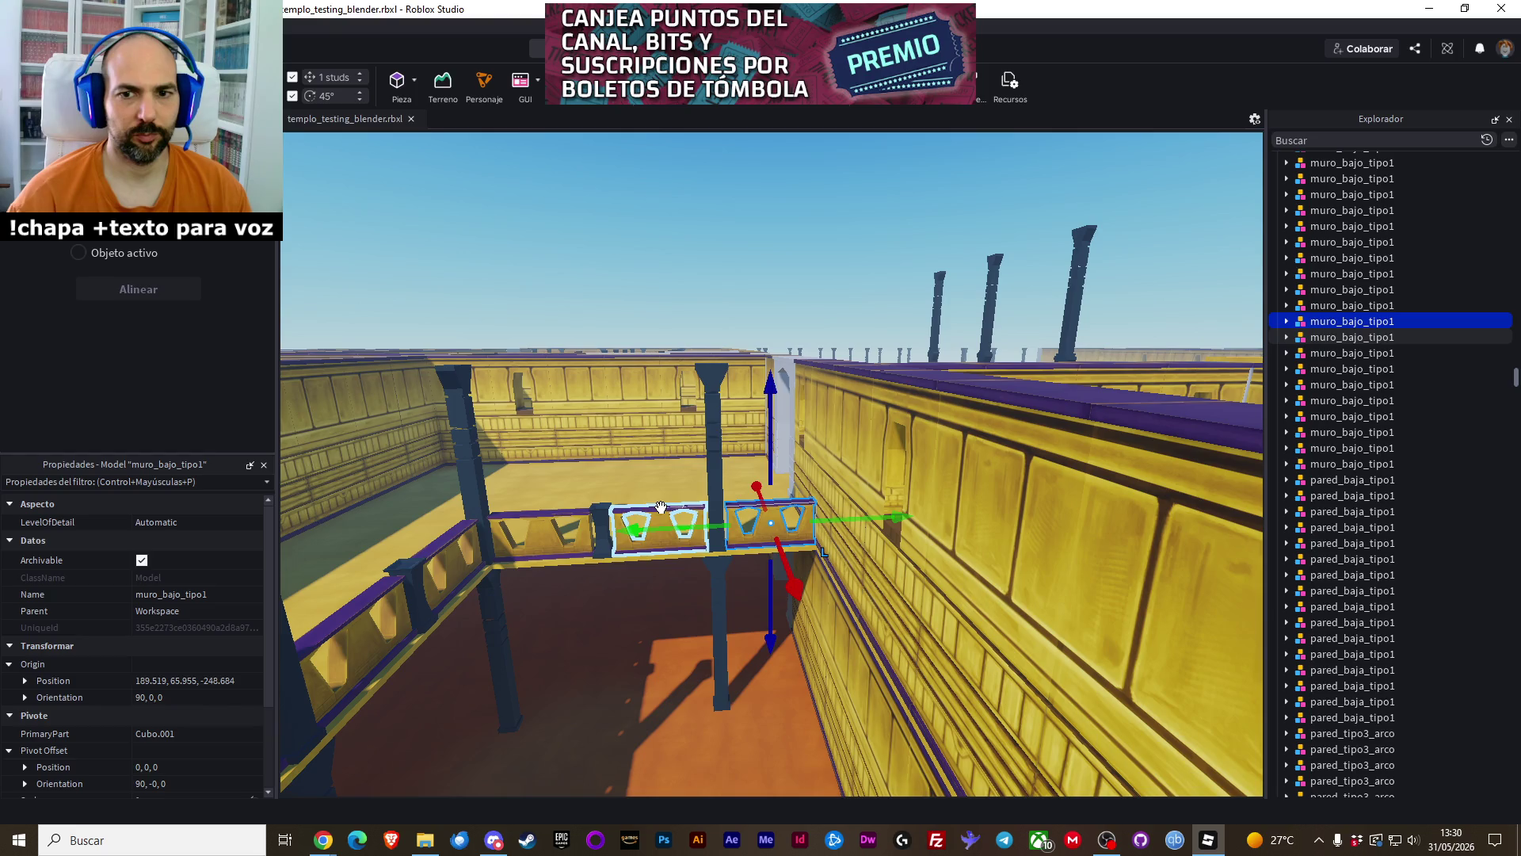
ctrl+click(660, 507)
ctrl+click(525, 519)
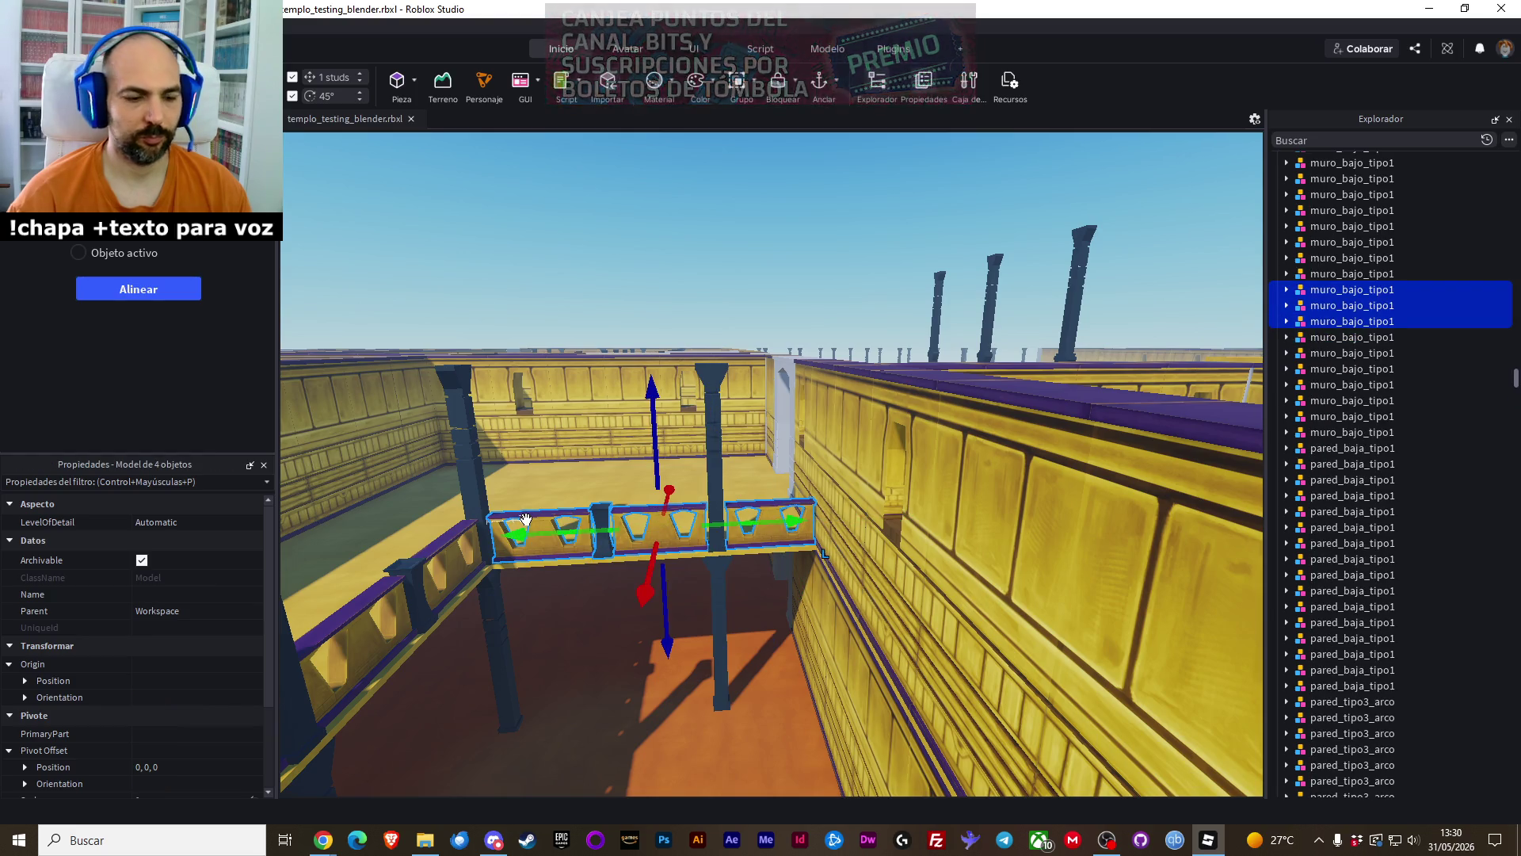
right_click(538, 517)
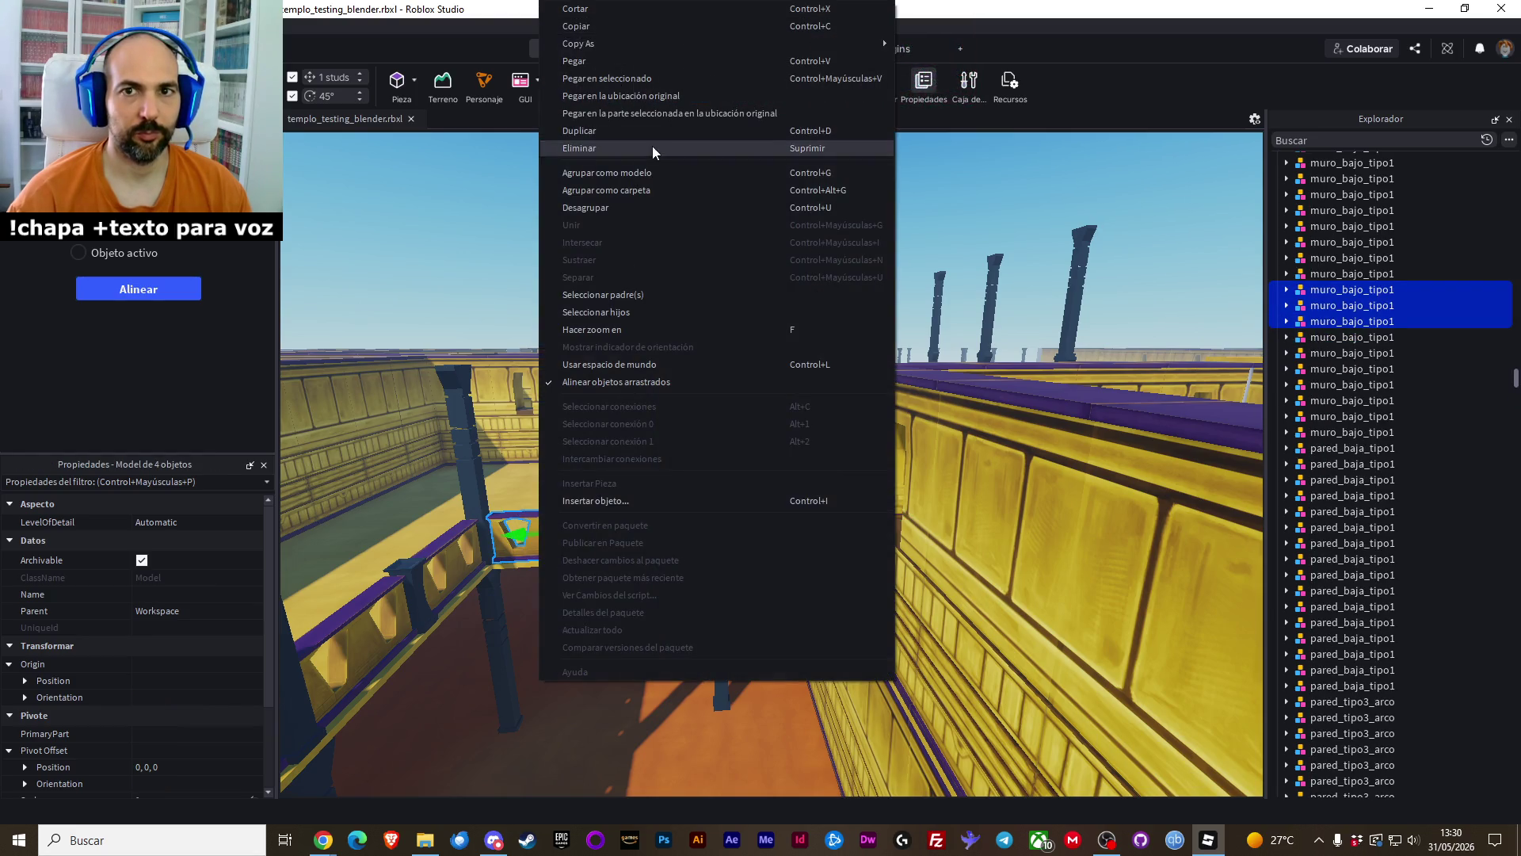
click(640, 88)
drag(652, 384, 671, 559)
click(621, 629)
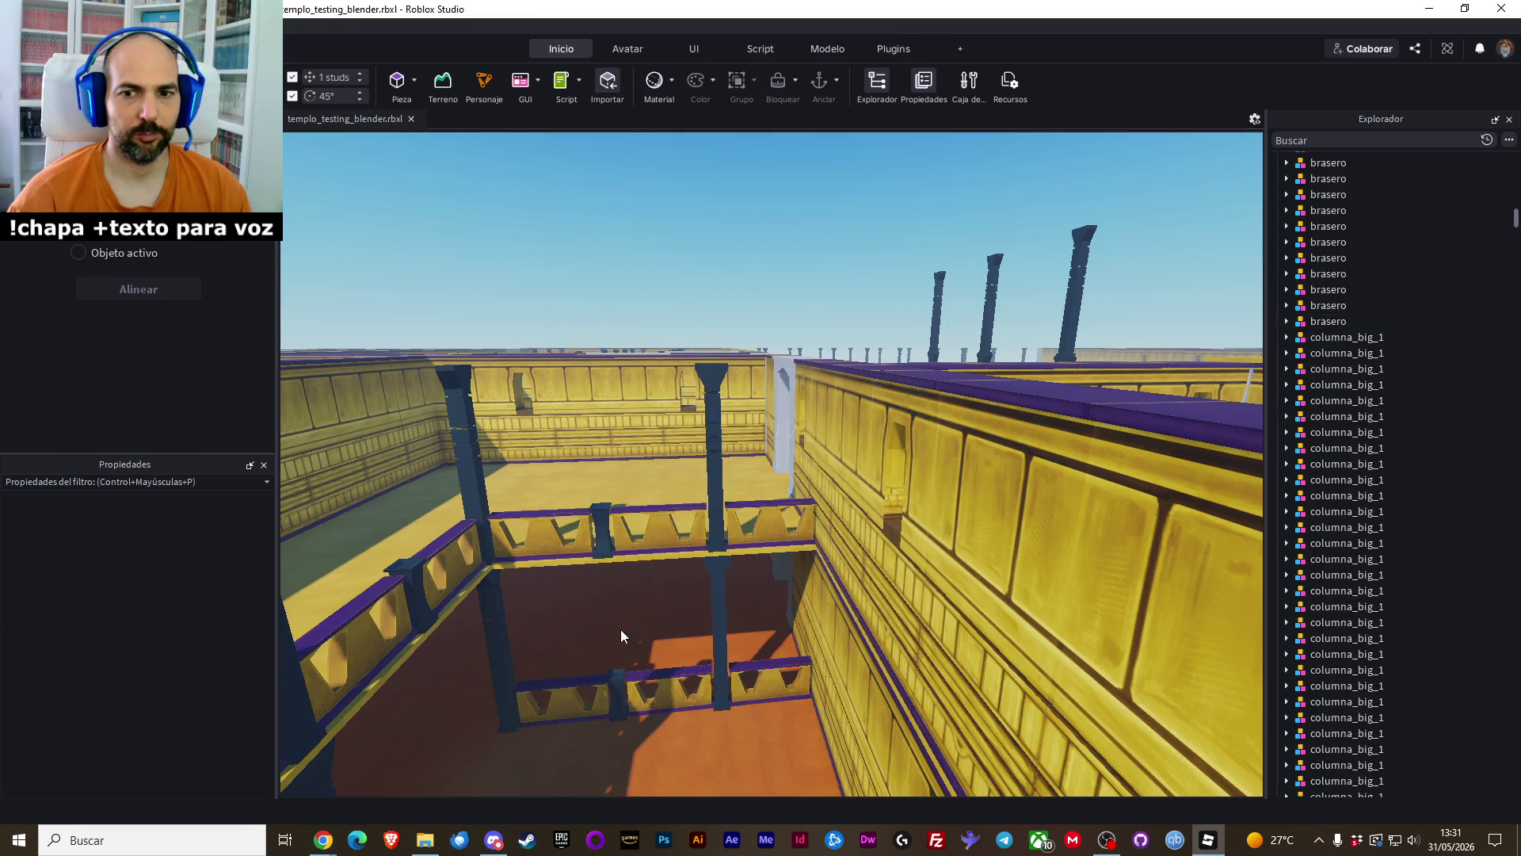
Select two muro_bajo_tipo1 walls and their column on the side balustrade
key(e)
scroll(621, 629, up, 10)
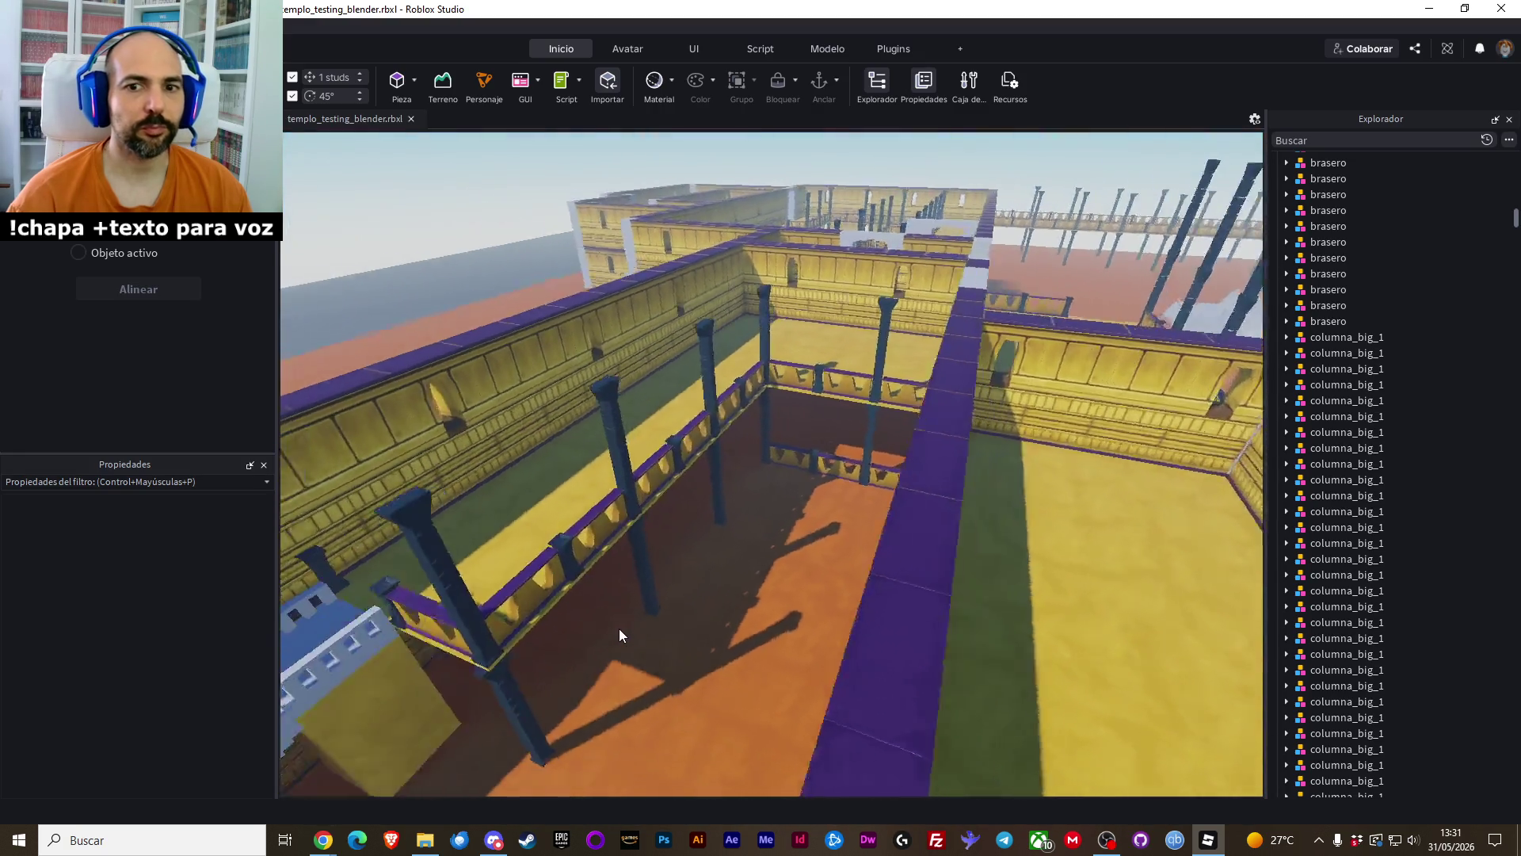
scroll(620, 629, down, 5)
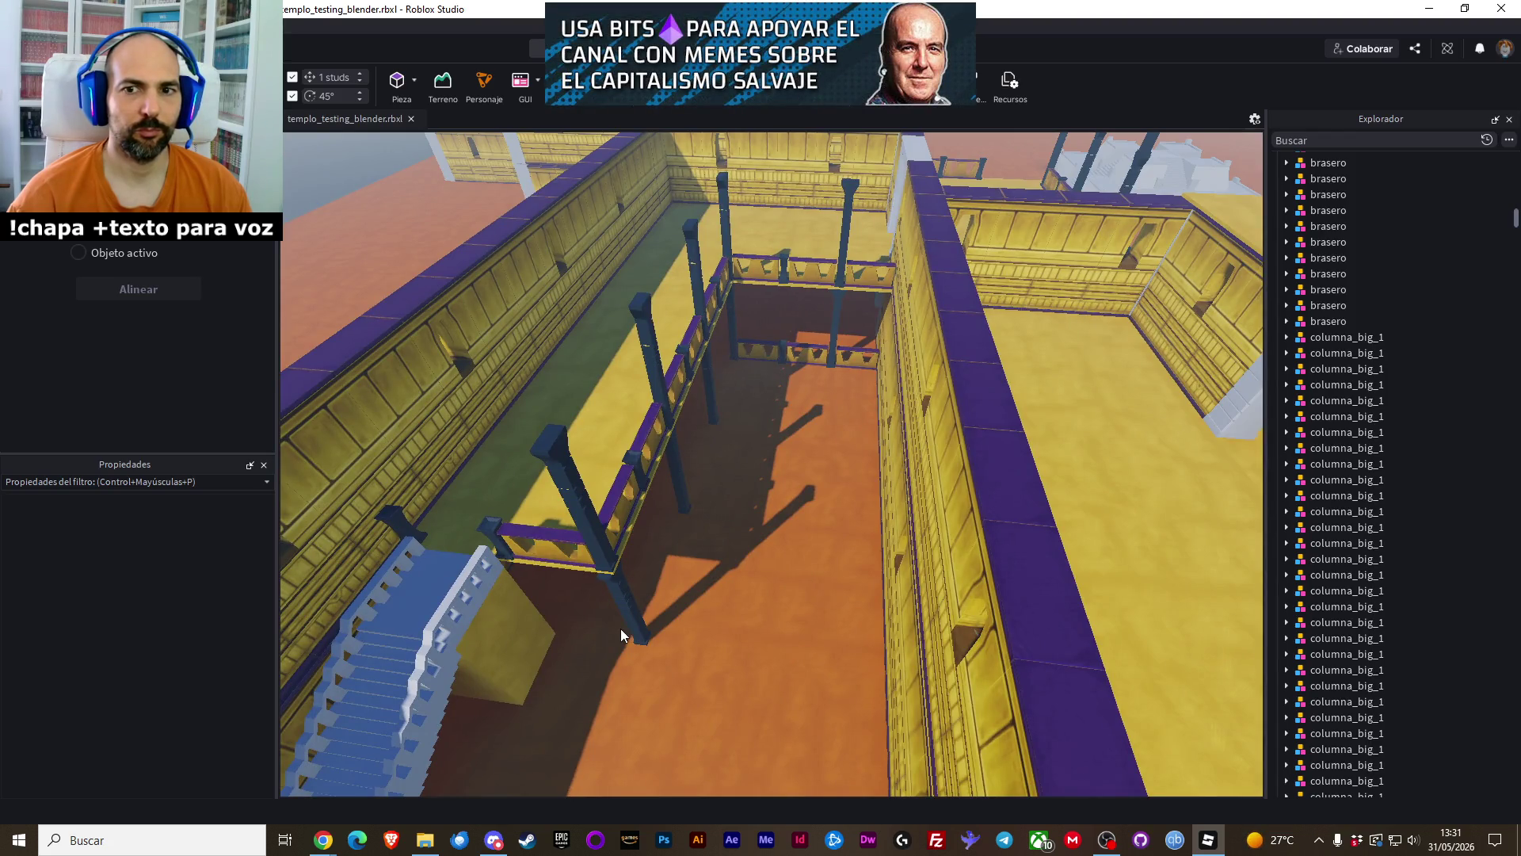
scroll(621, 629, up, 8)
scroll(621, 629, up, 8)
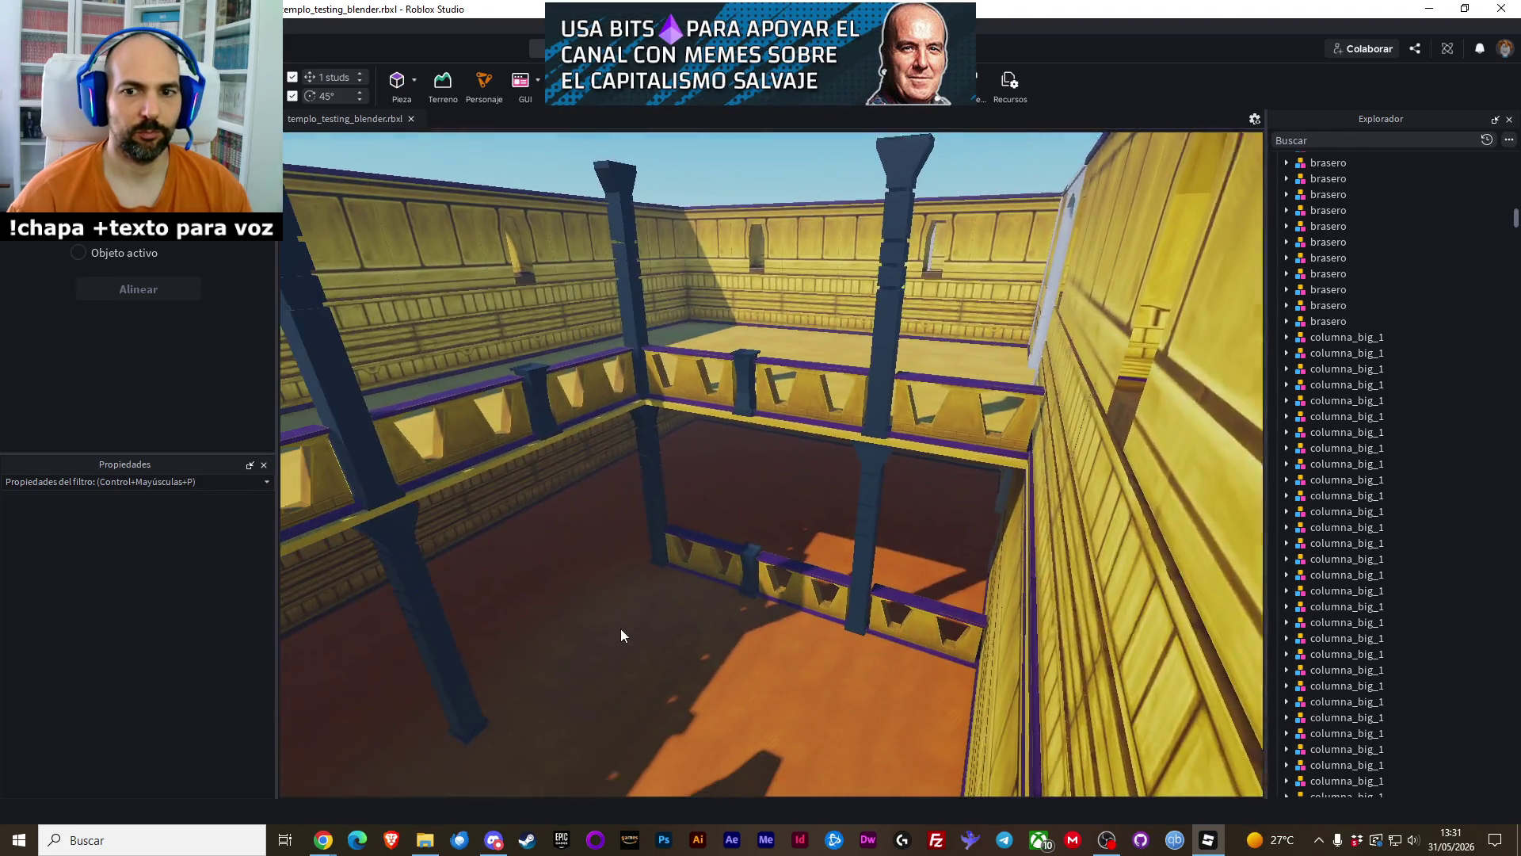
key(d)
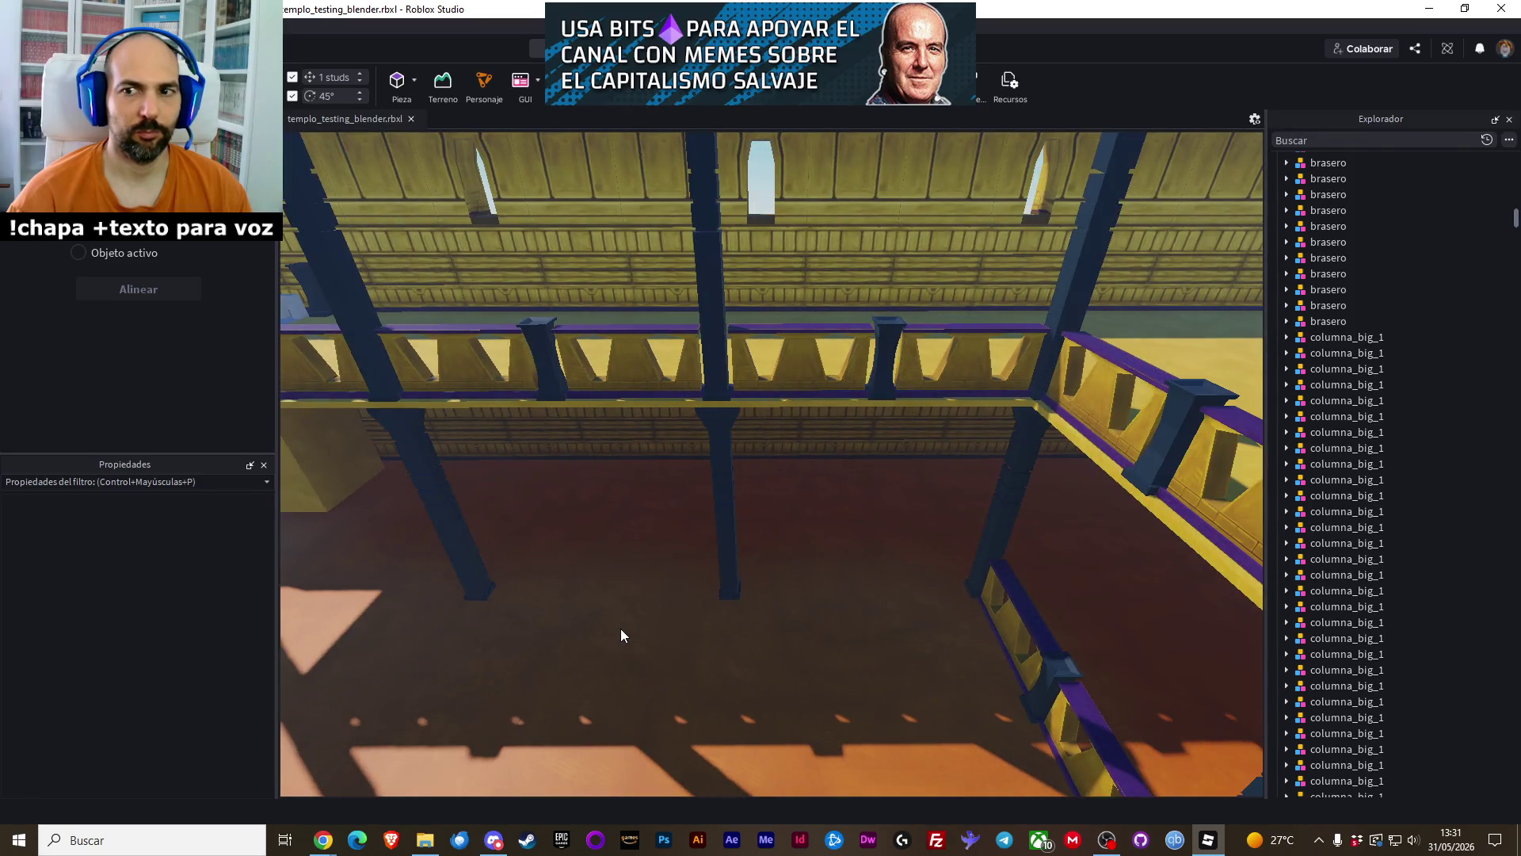
click(861, 370)
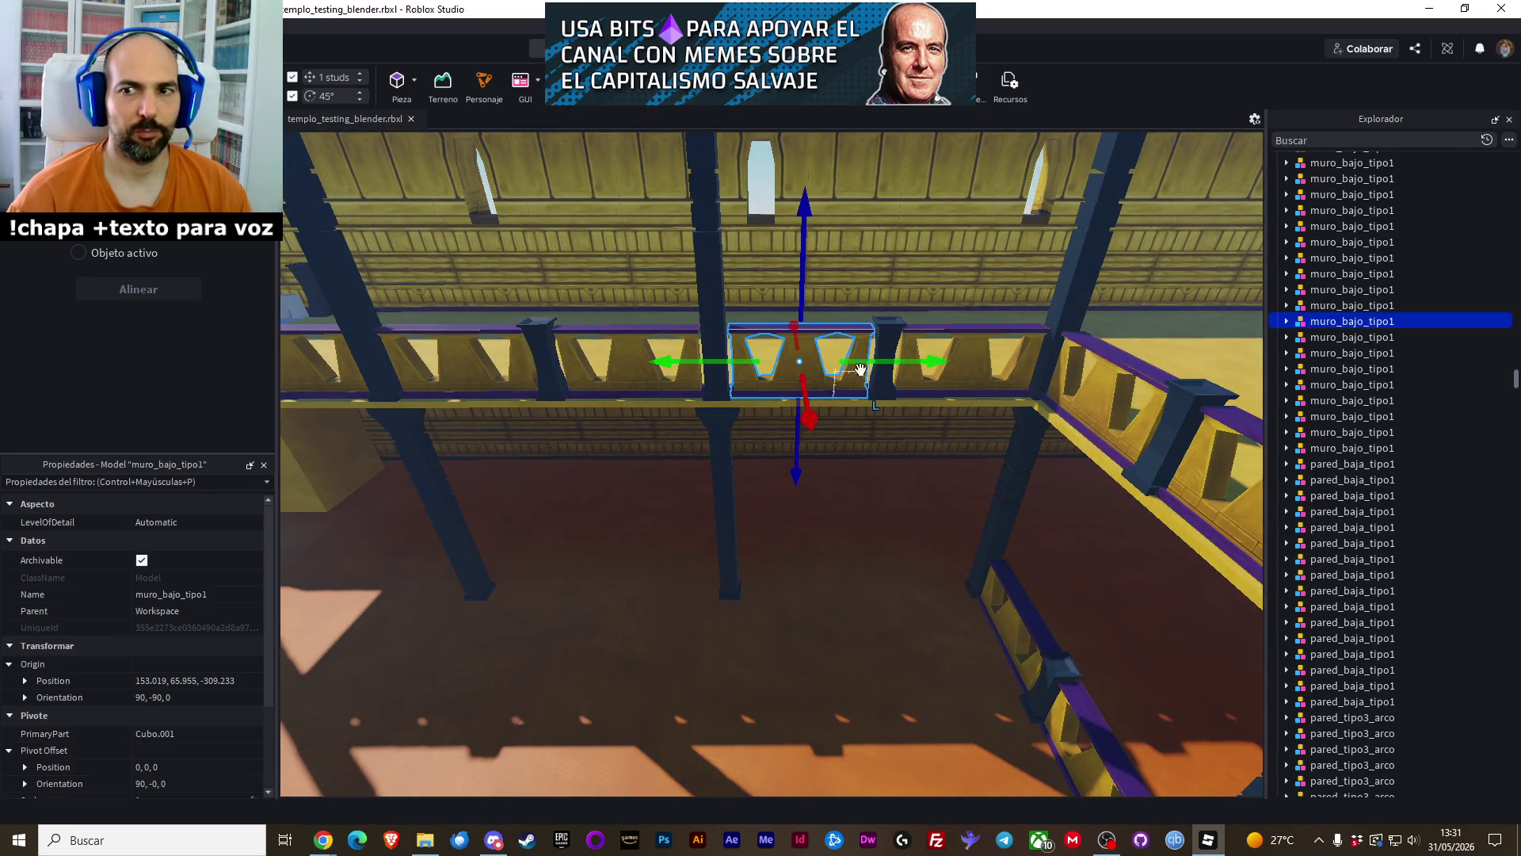
ctrl+click(962, 361)
ctrl+click(885, 334)
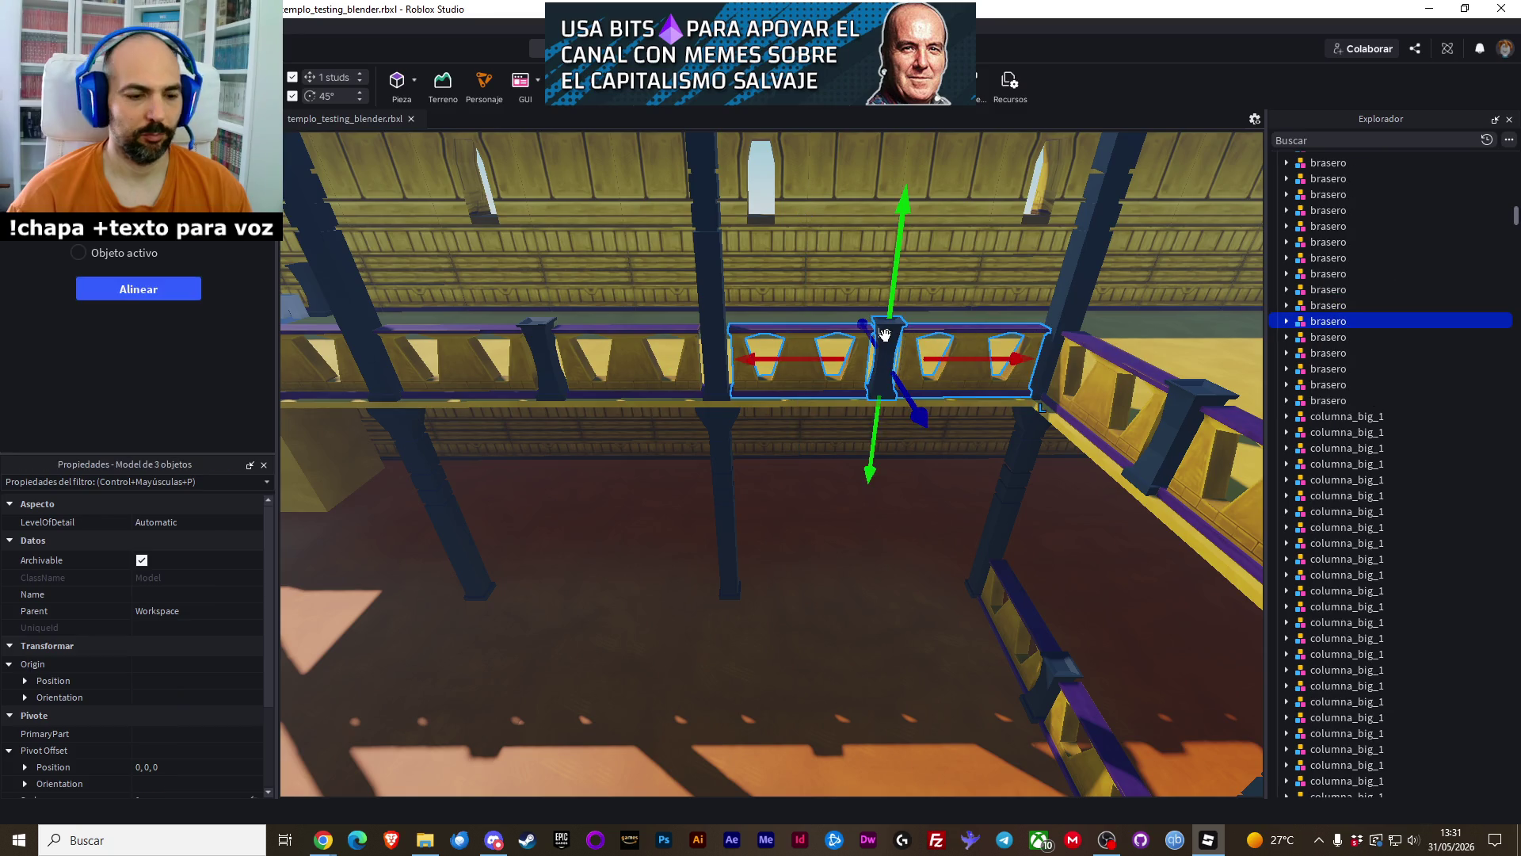
Paste the wall section in its original location and lower the copy about 41 studs
right_click(885, 334)
click(946, 92)
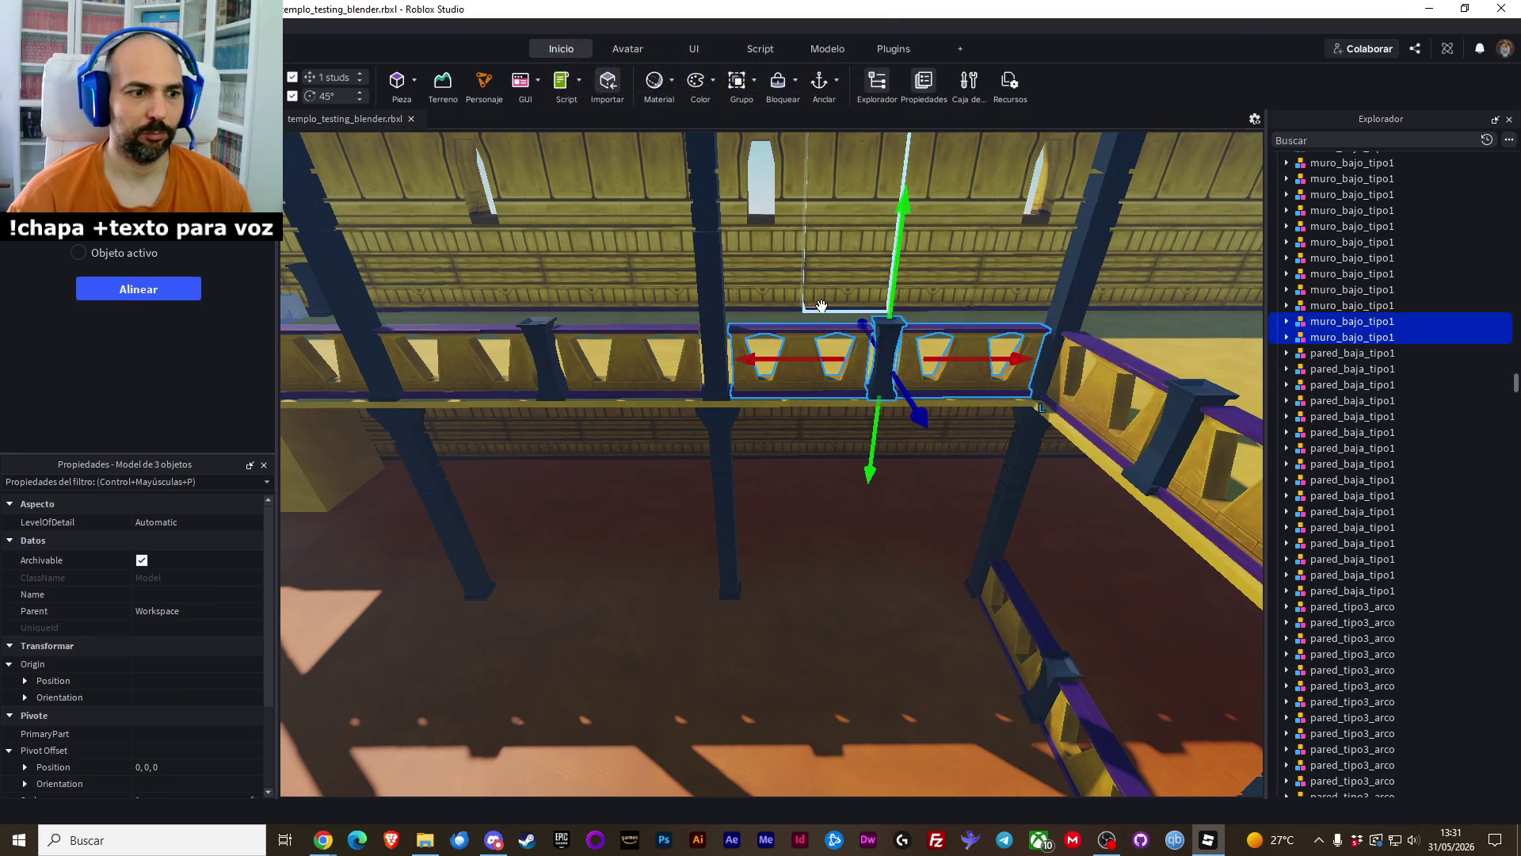
drag(894, 218, 876, 466)
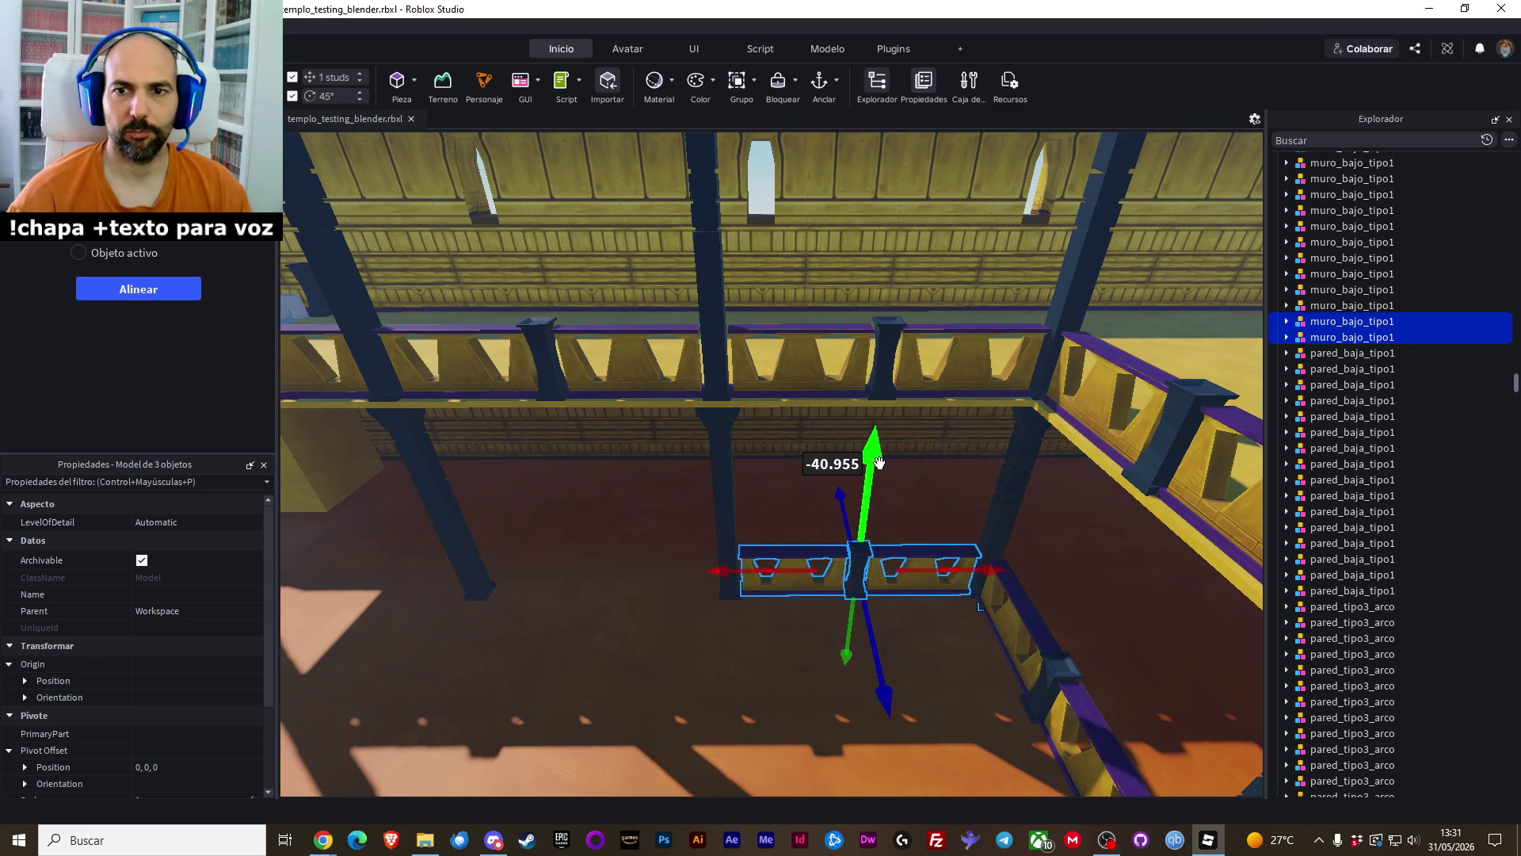
key(f)
click(786, 165)
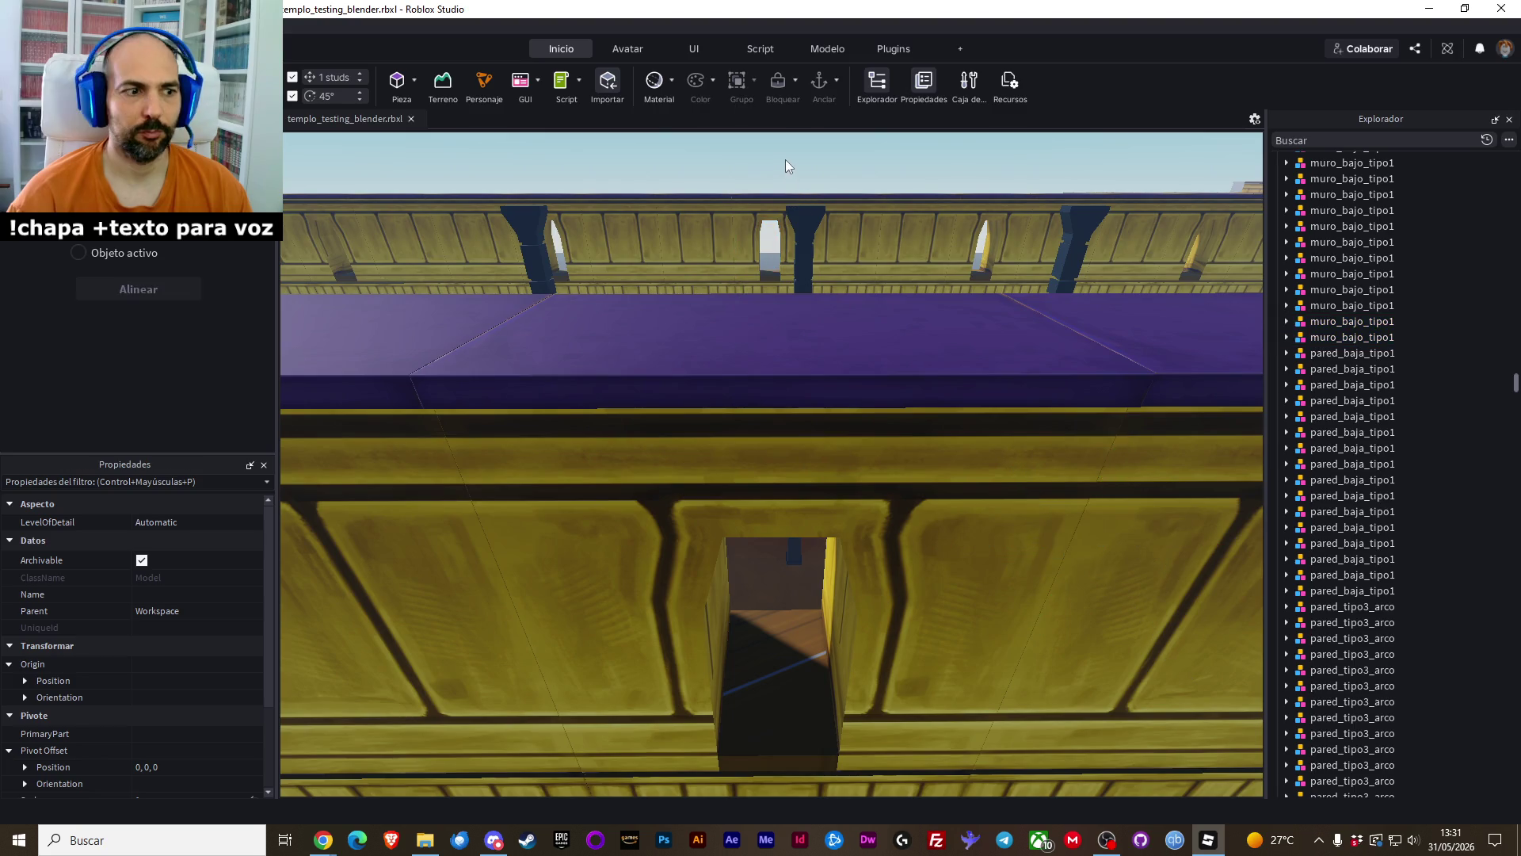
scroll(786, 164, down, 10)
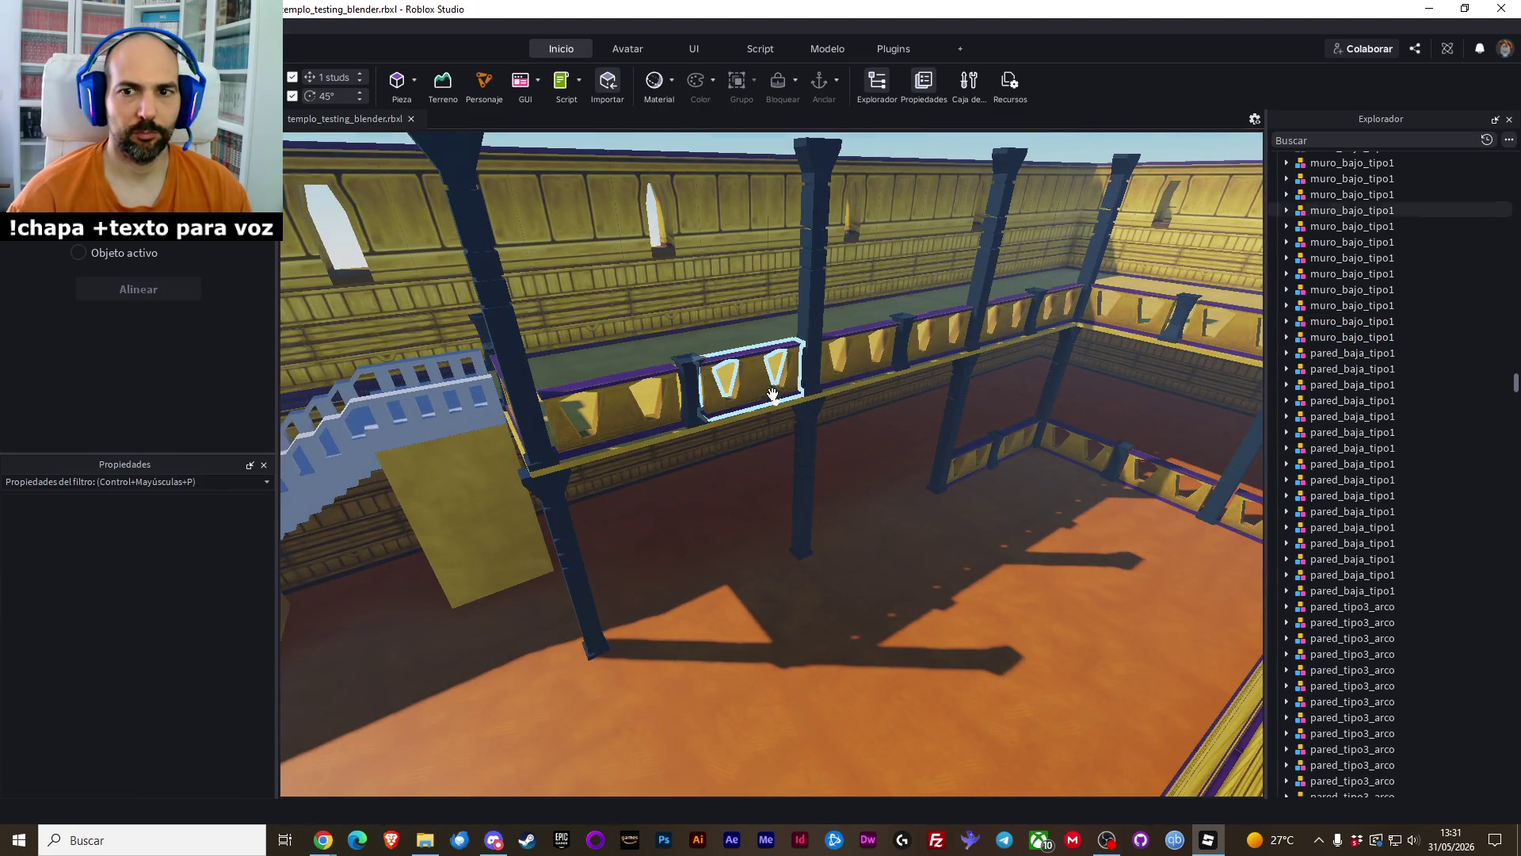
Paste copies of five more muro_bajo_tipo1 balcony walls in place and lower them to the ground floor
click(754, 382)
ctrl+click(610, 410)
ctrl+click(555, 416)
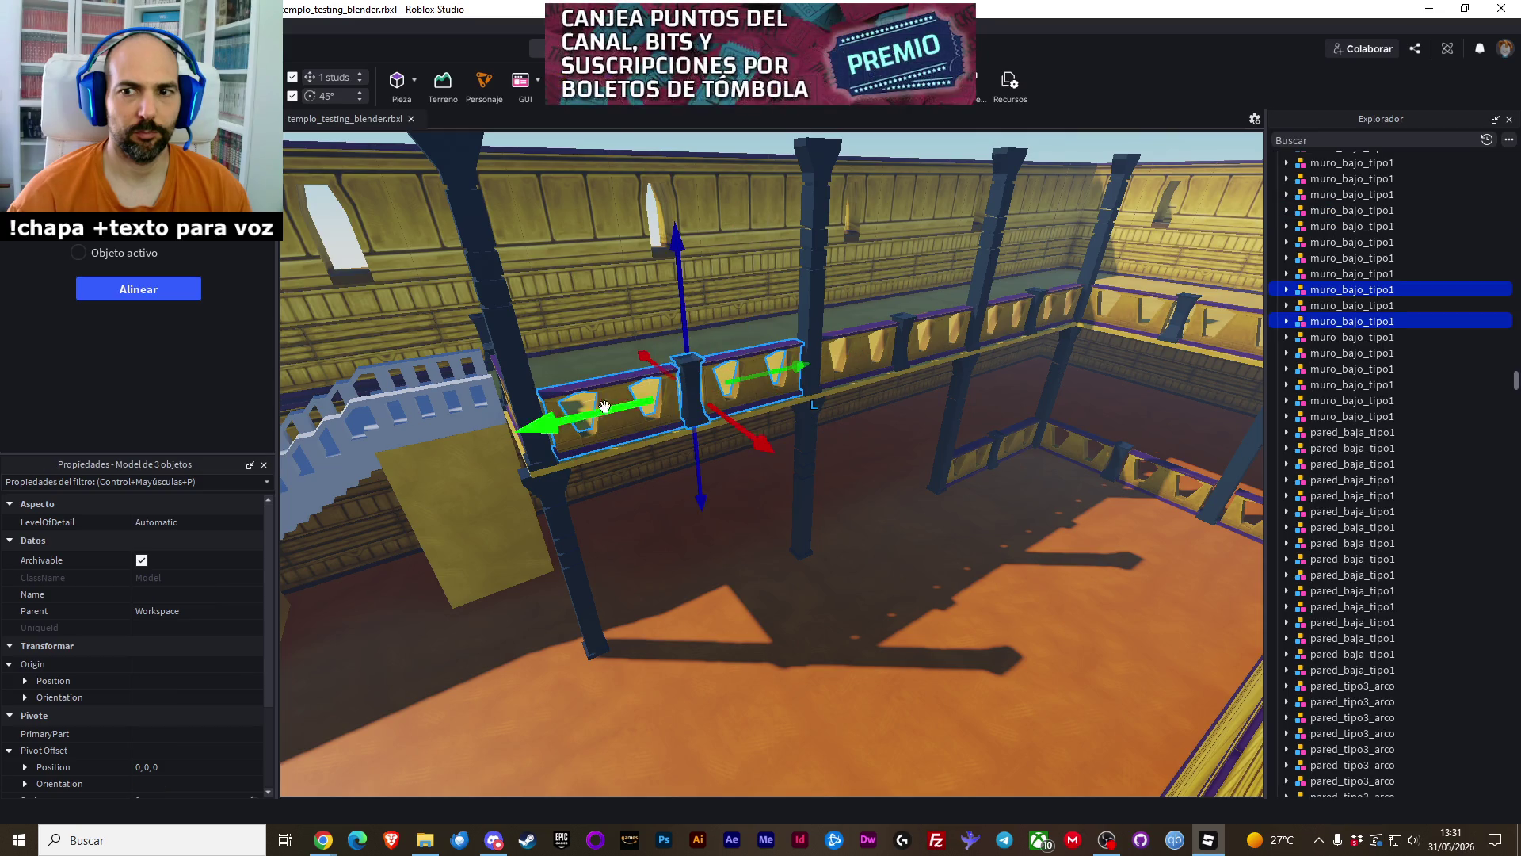
key(d)
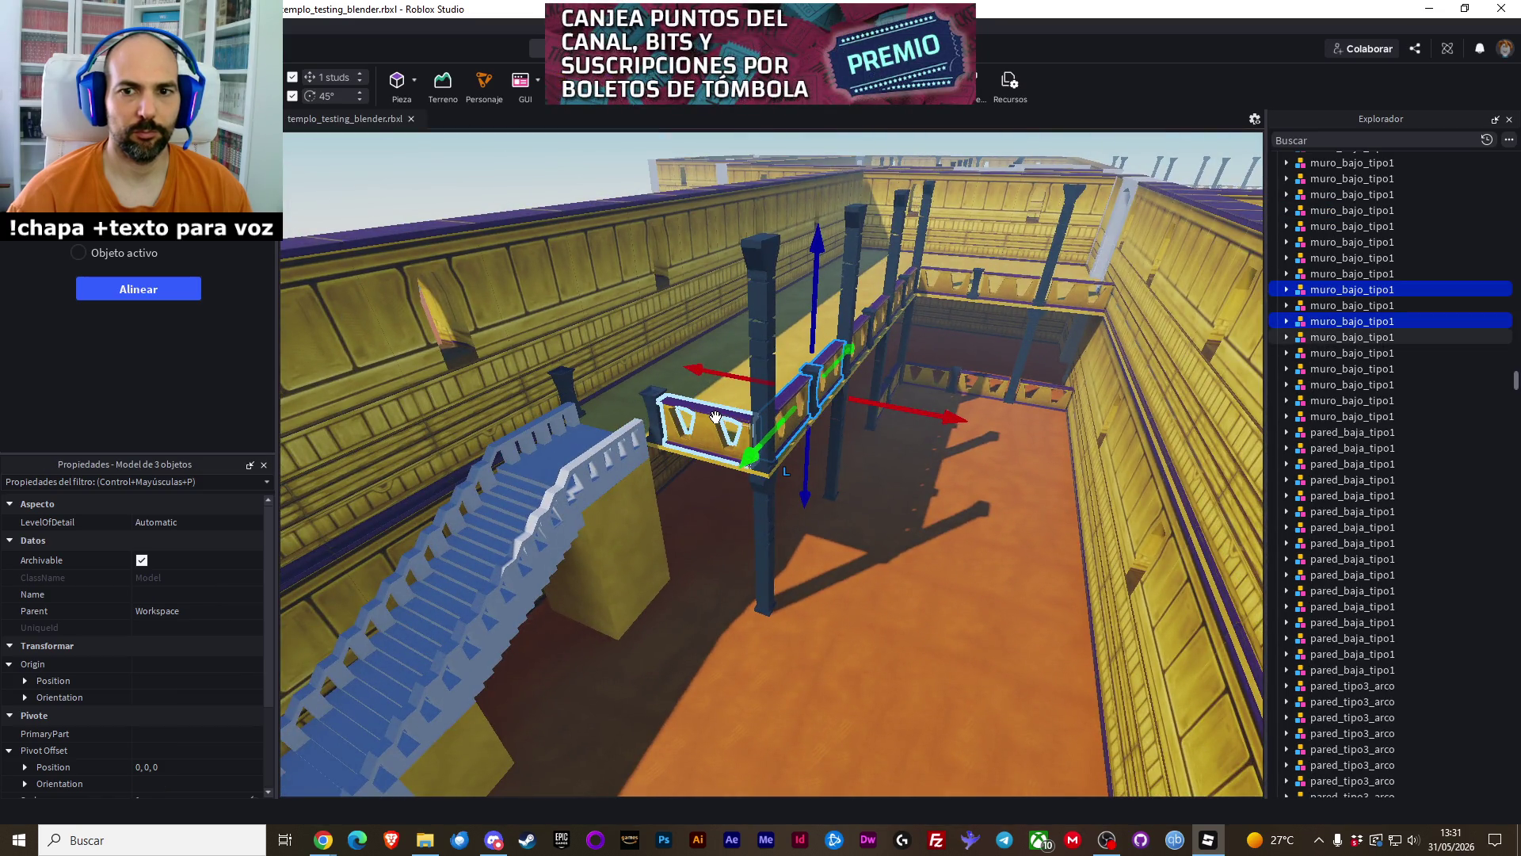
ctrl+click(715, 417)
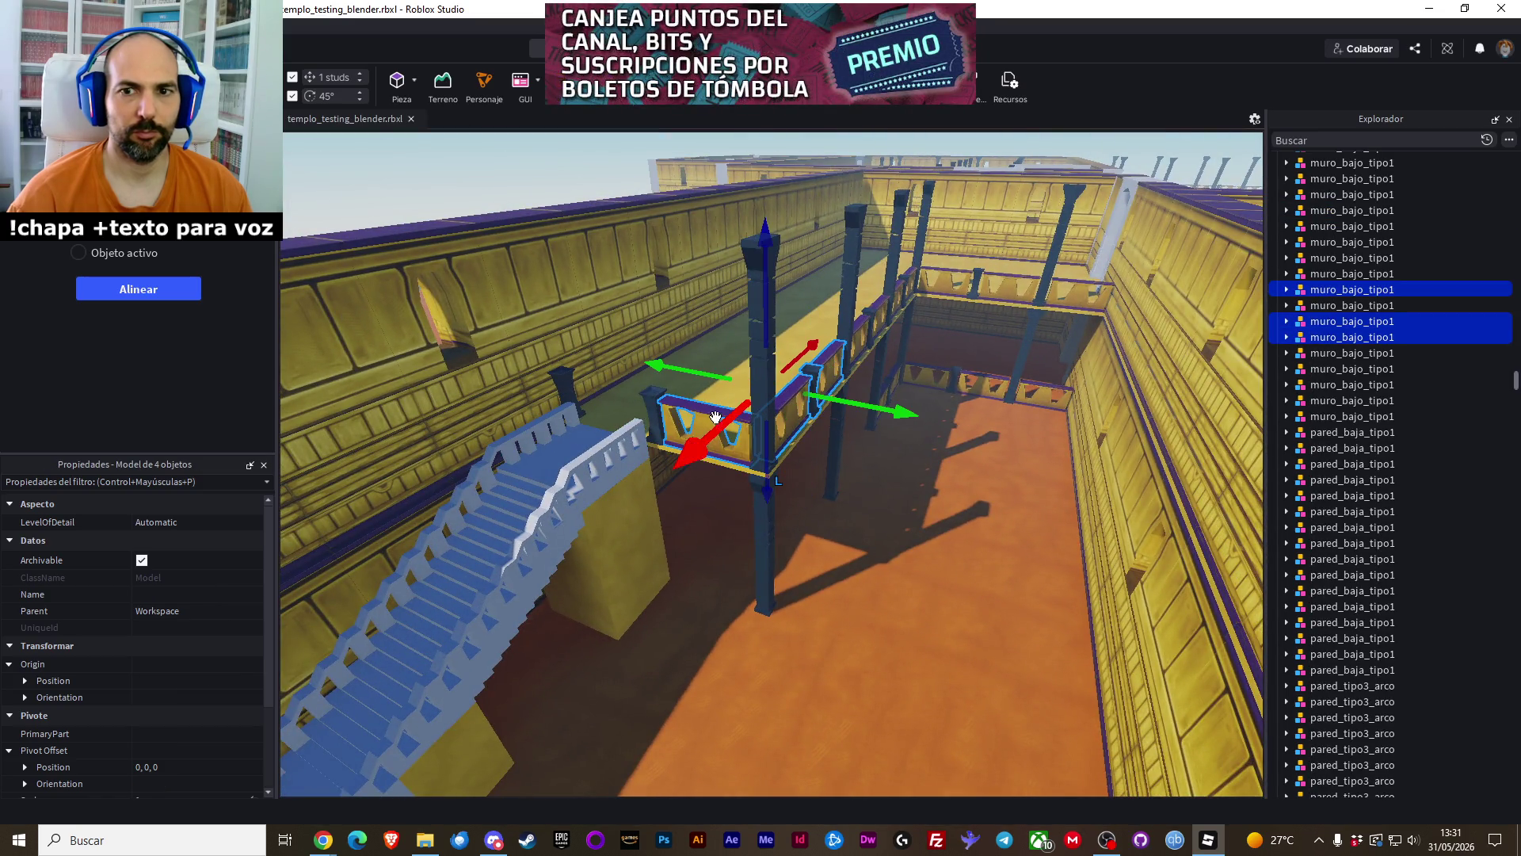
ctrl+click(649, 398)
right_click(789, 407)
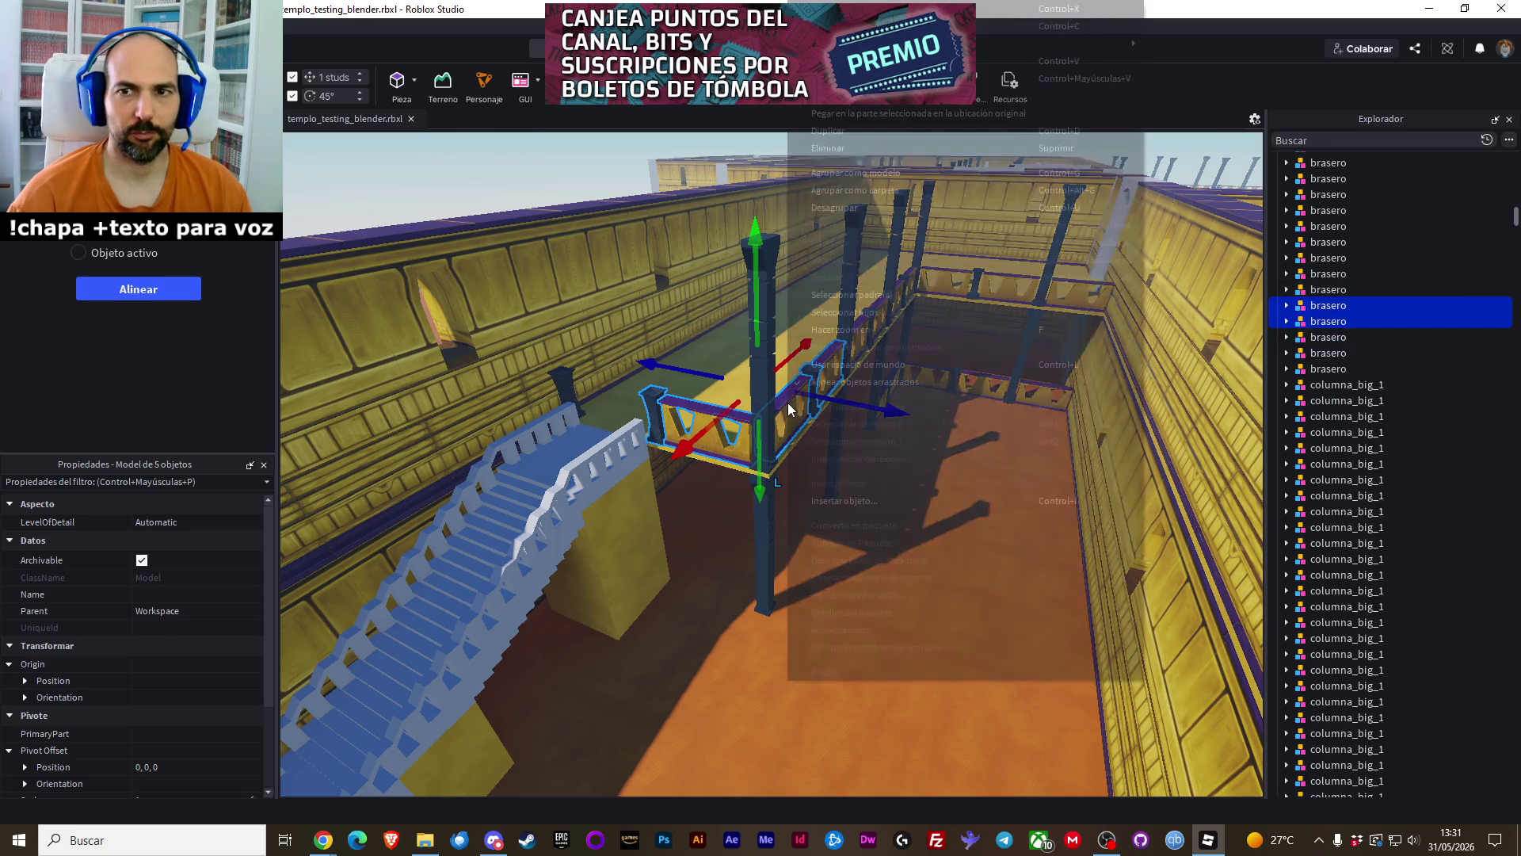
click(845, 107)
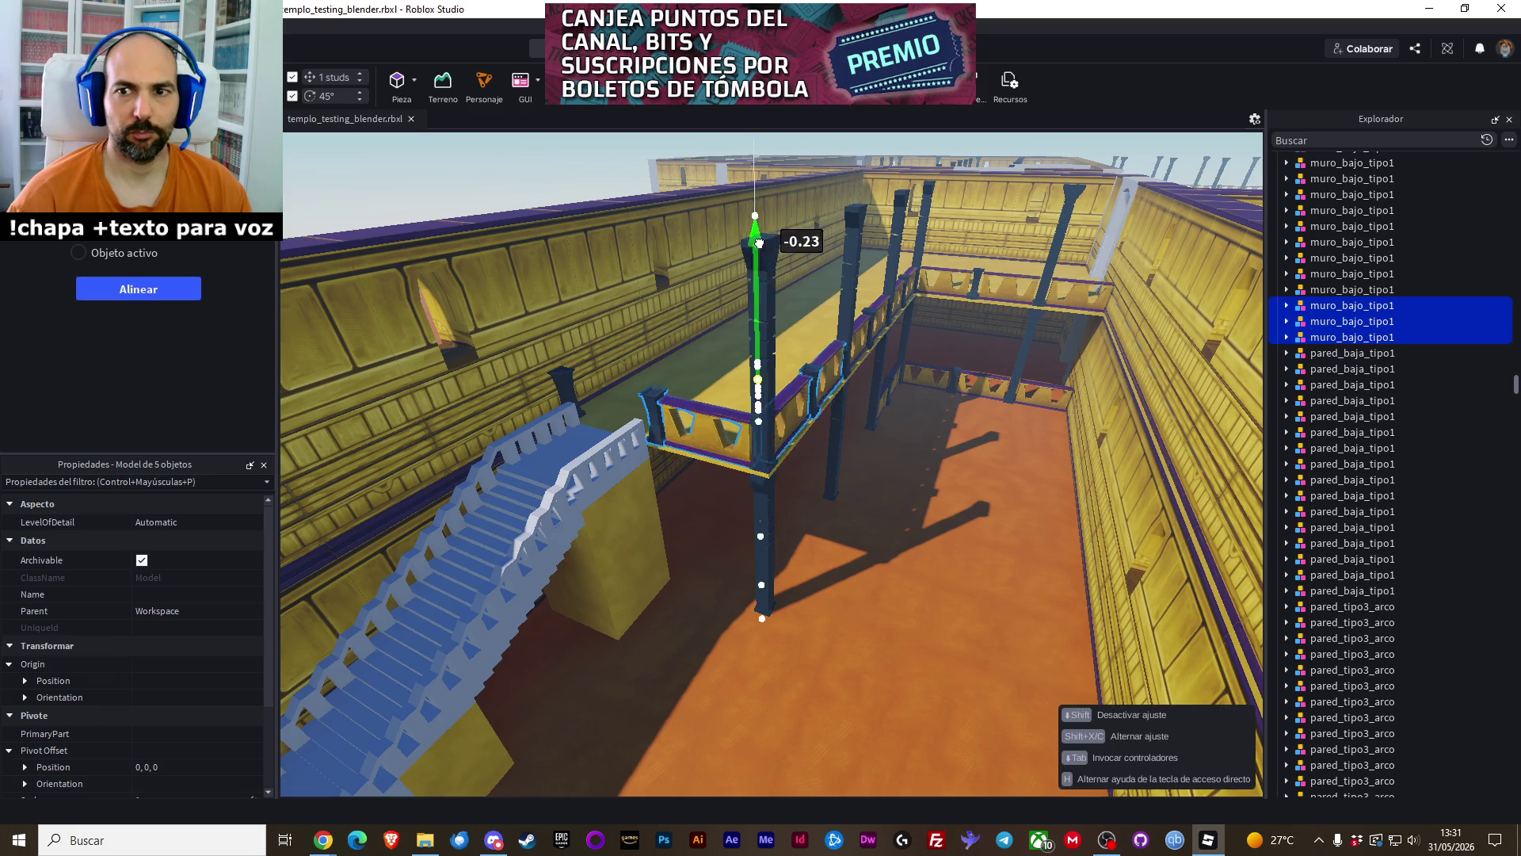
drag(762, 403, 766, 406)
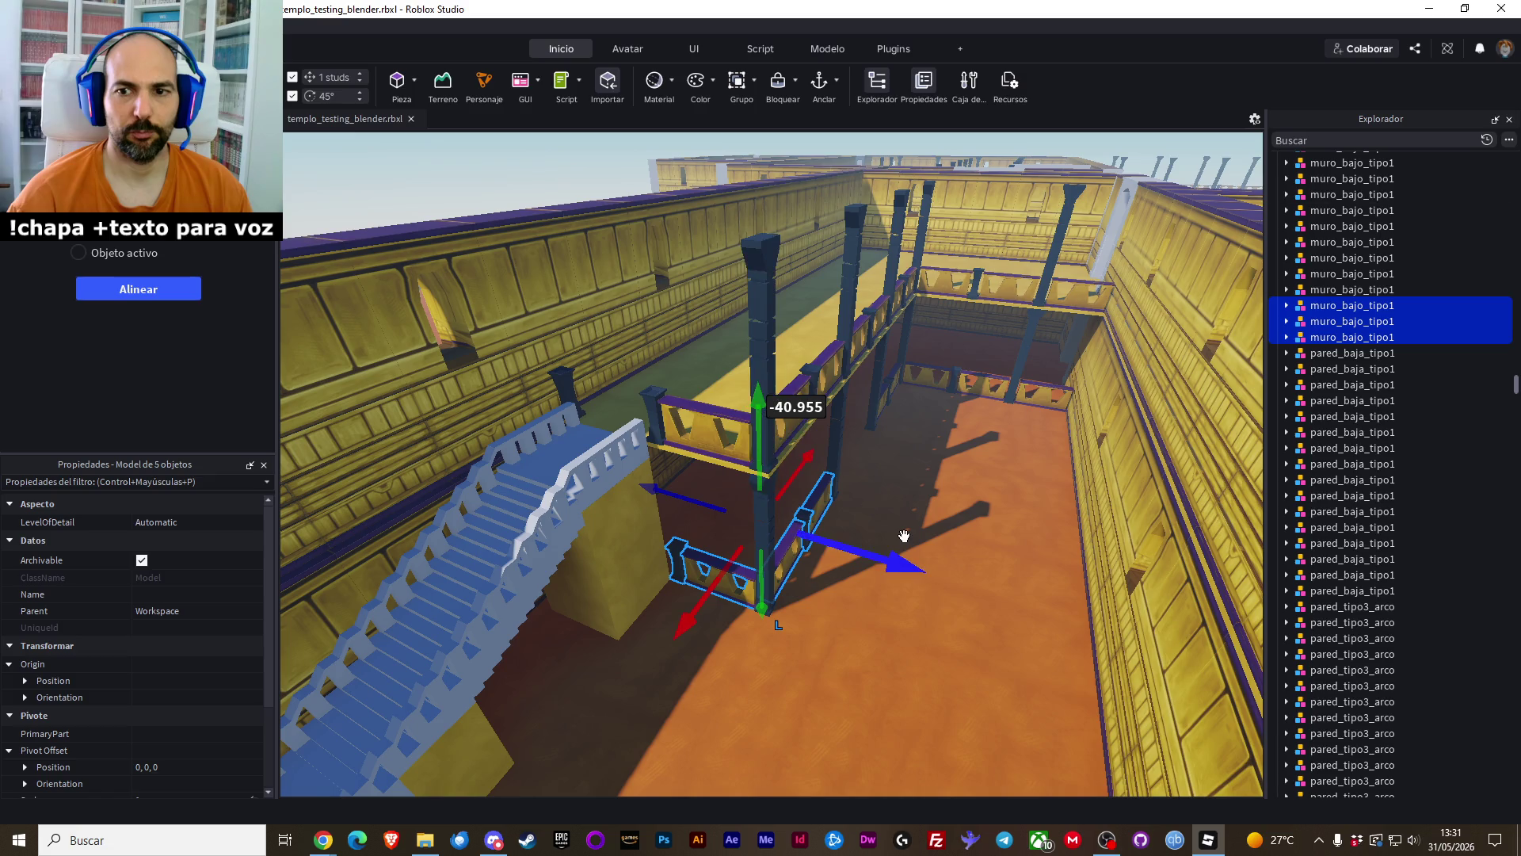
click(951, 485)
Zoom toward the small wall panel sitting inside the archway
scroll(952, 486, up, 10)
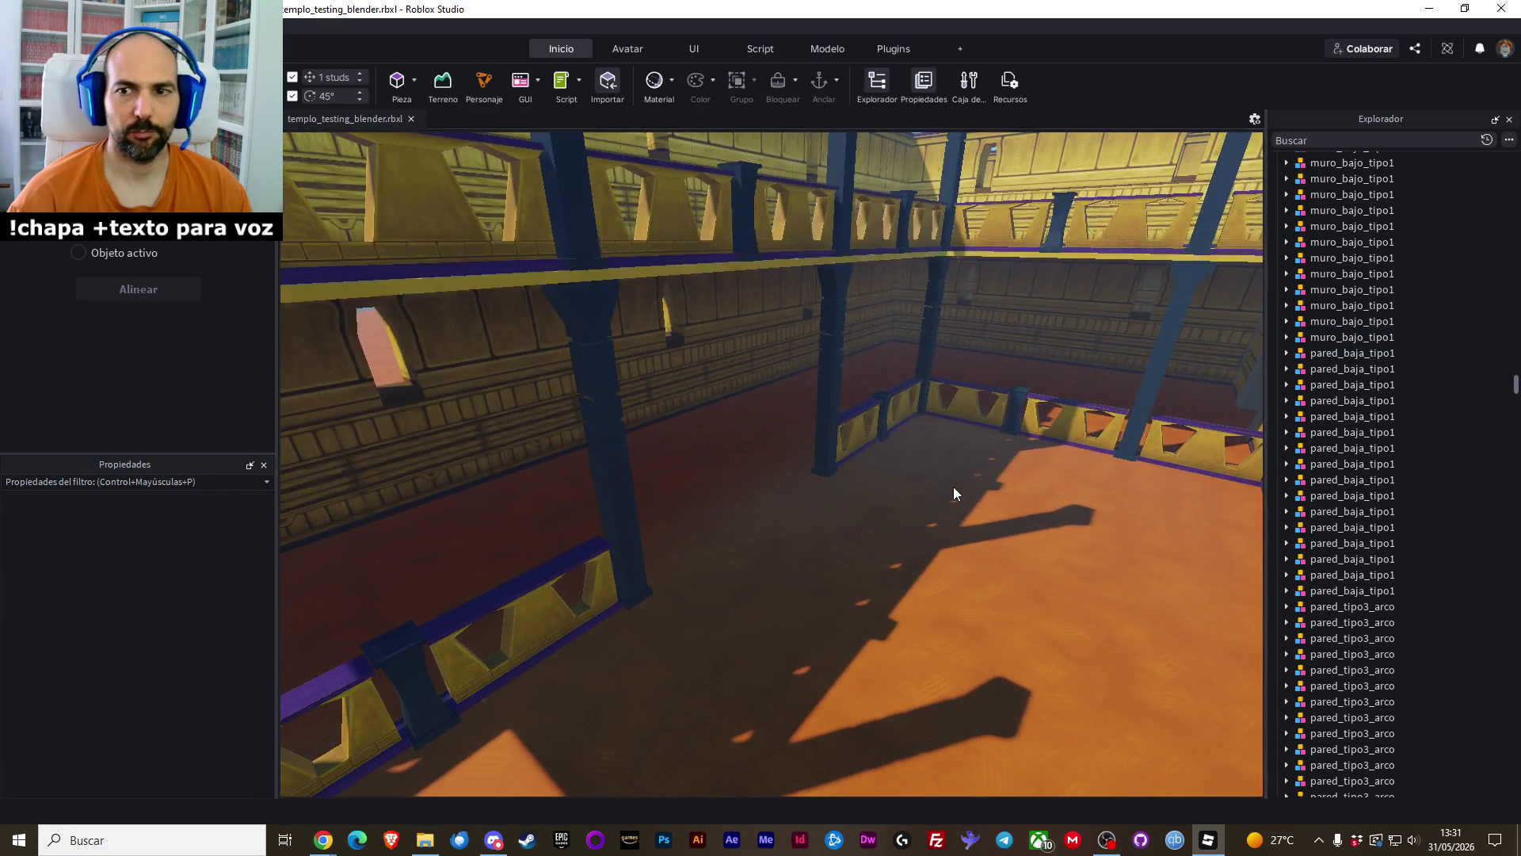
scroll(954, 486, down, 15)
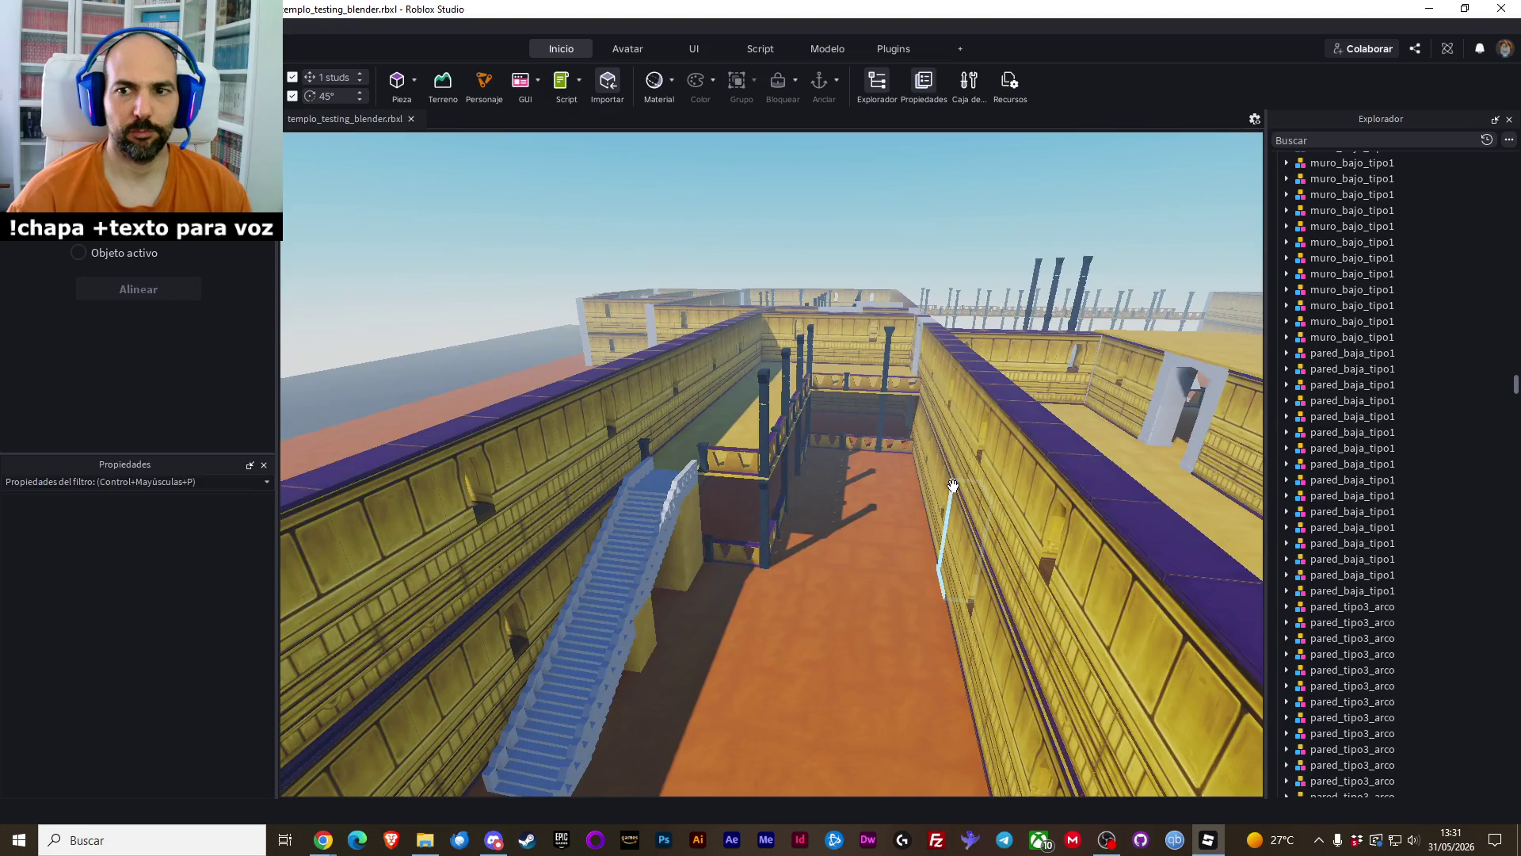
scroll(953, 485, up, 12)
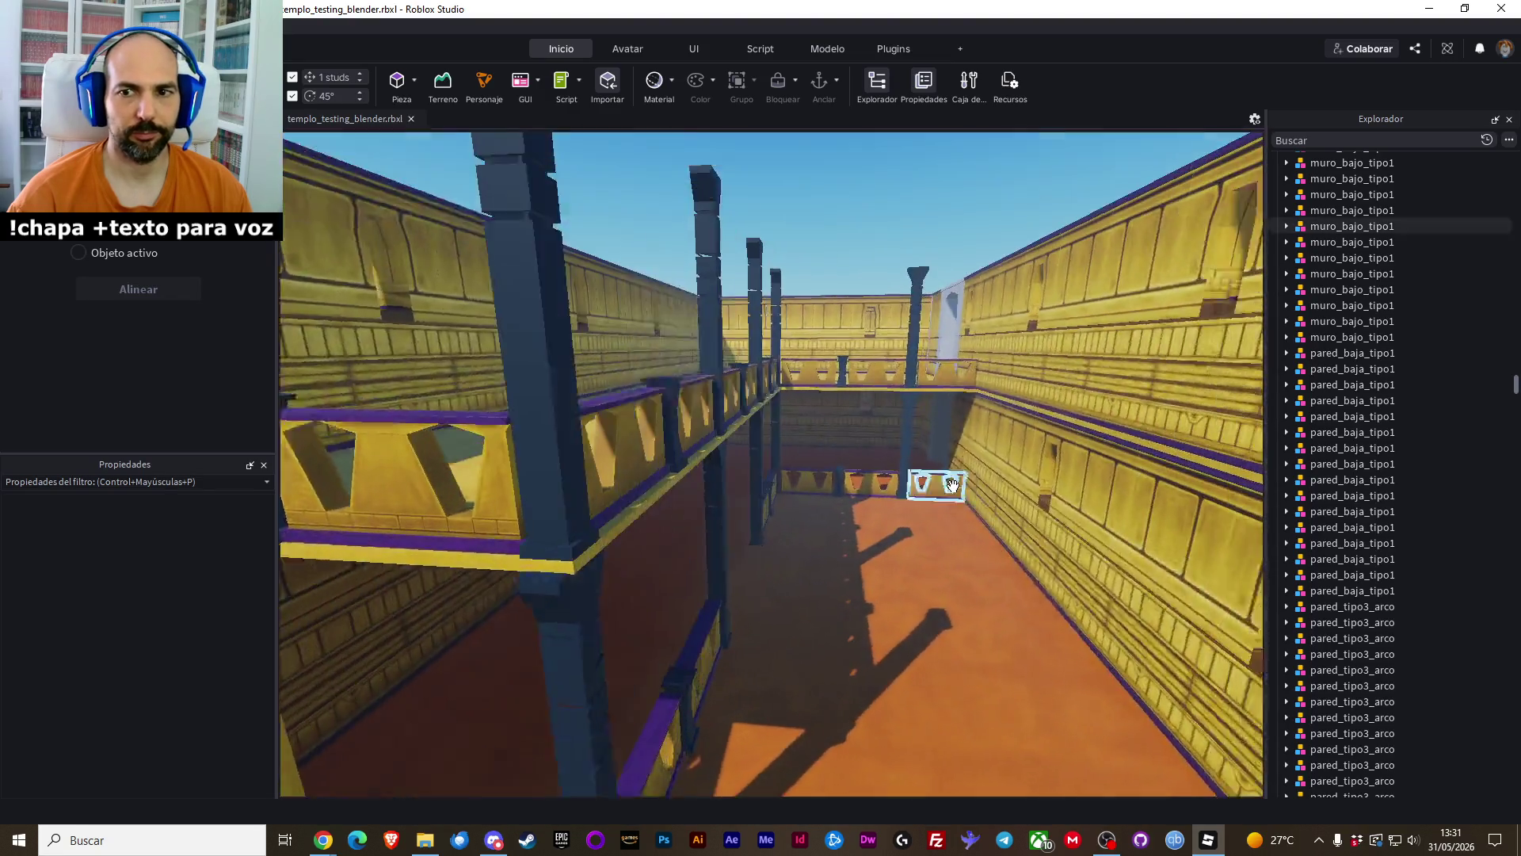
scroll(953, 485, up, 6)
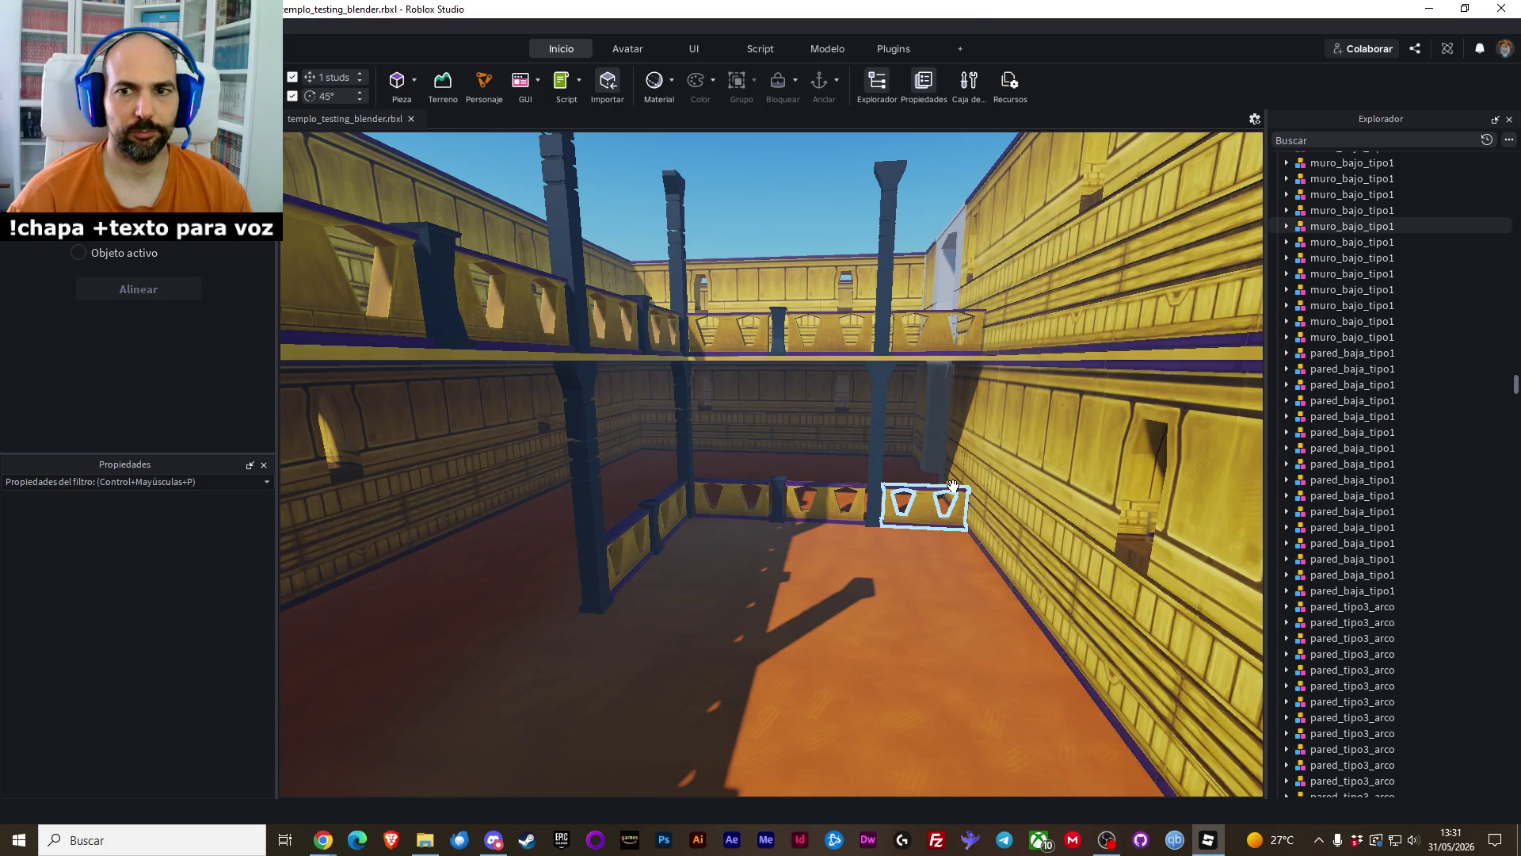
scroll(954, 485, up, 10)
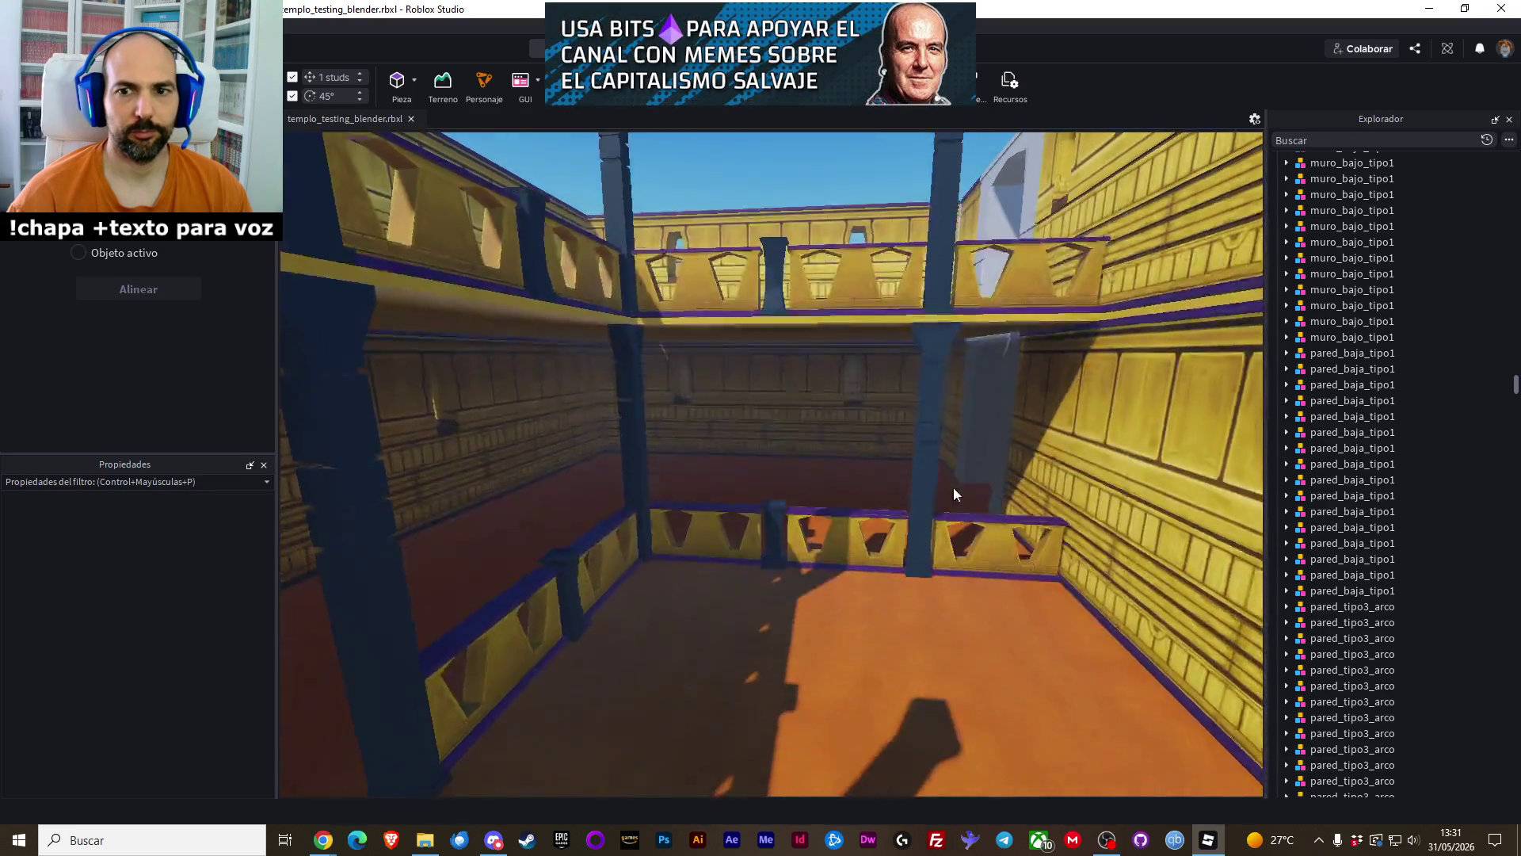
scroll(953, 486, down, 8)
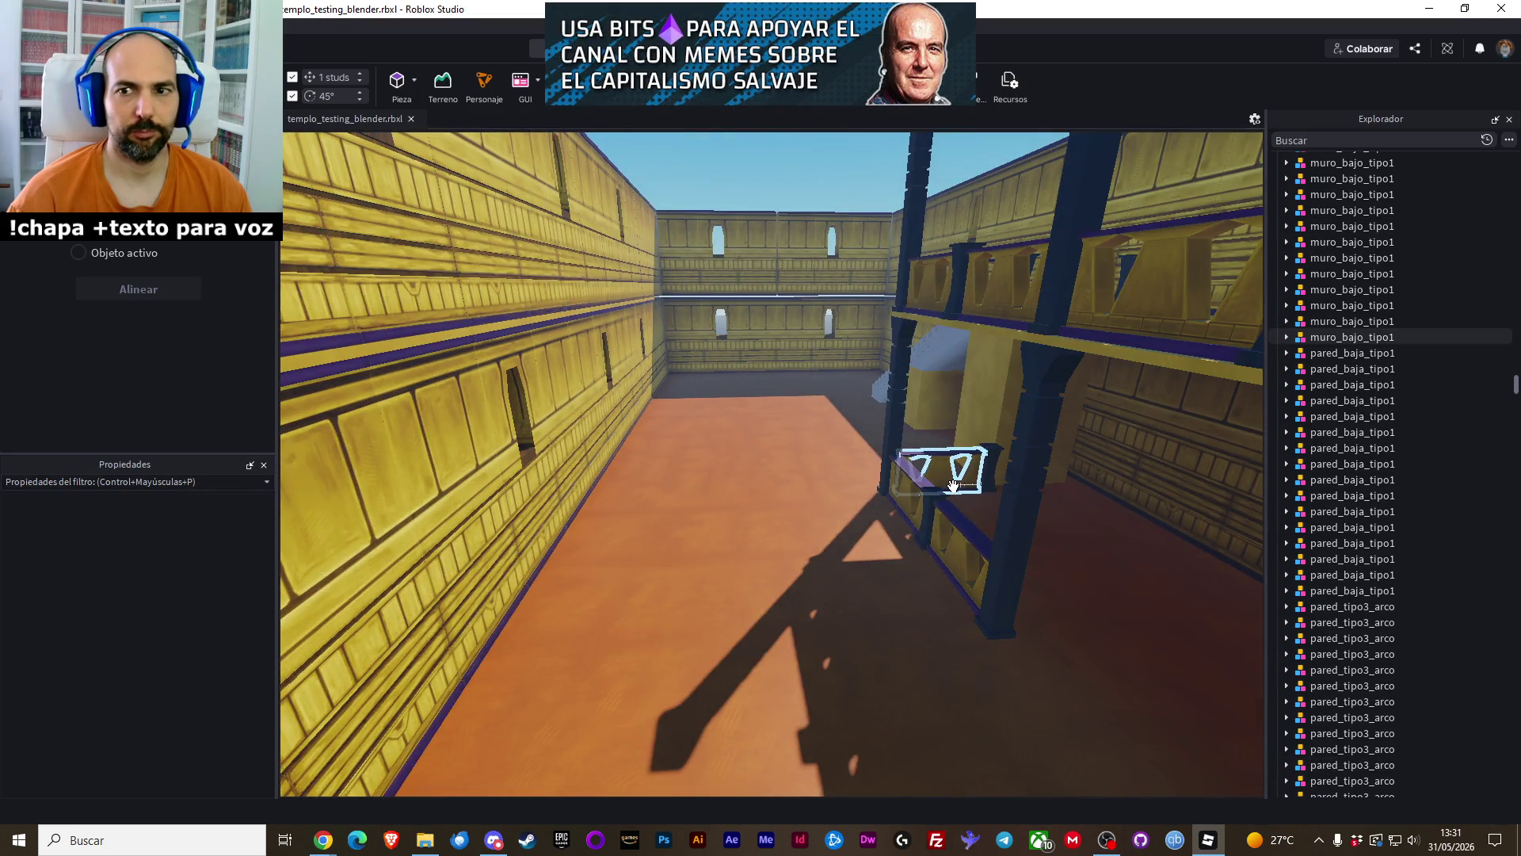
scroll(953, 485, up, 6)
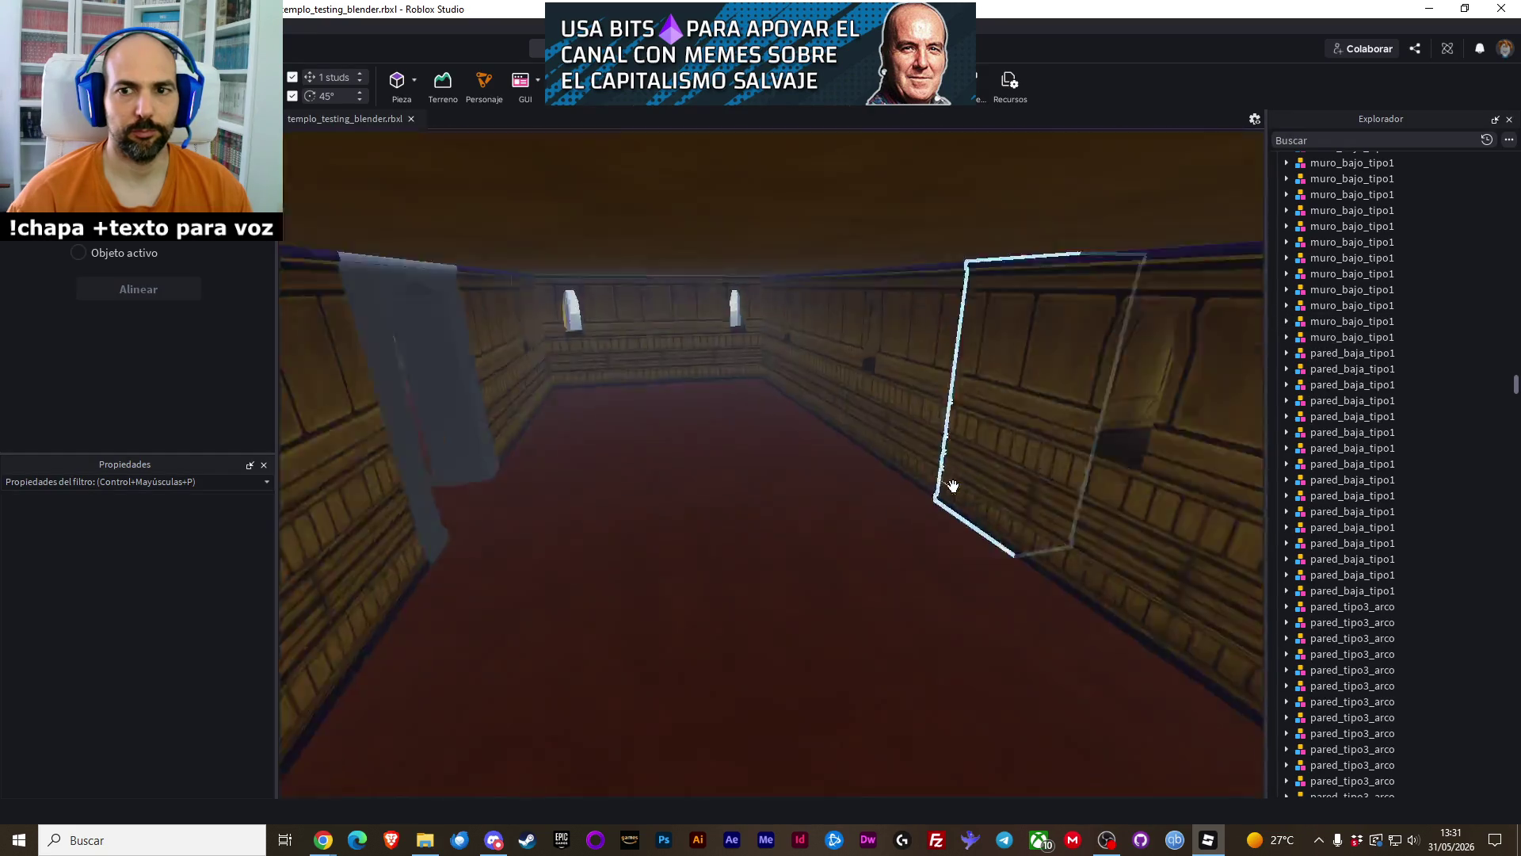
scroll(953, 486, down, 8)
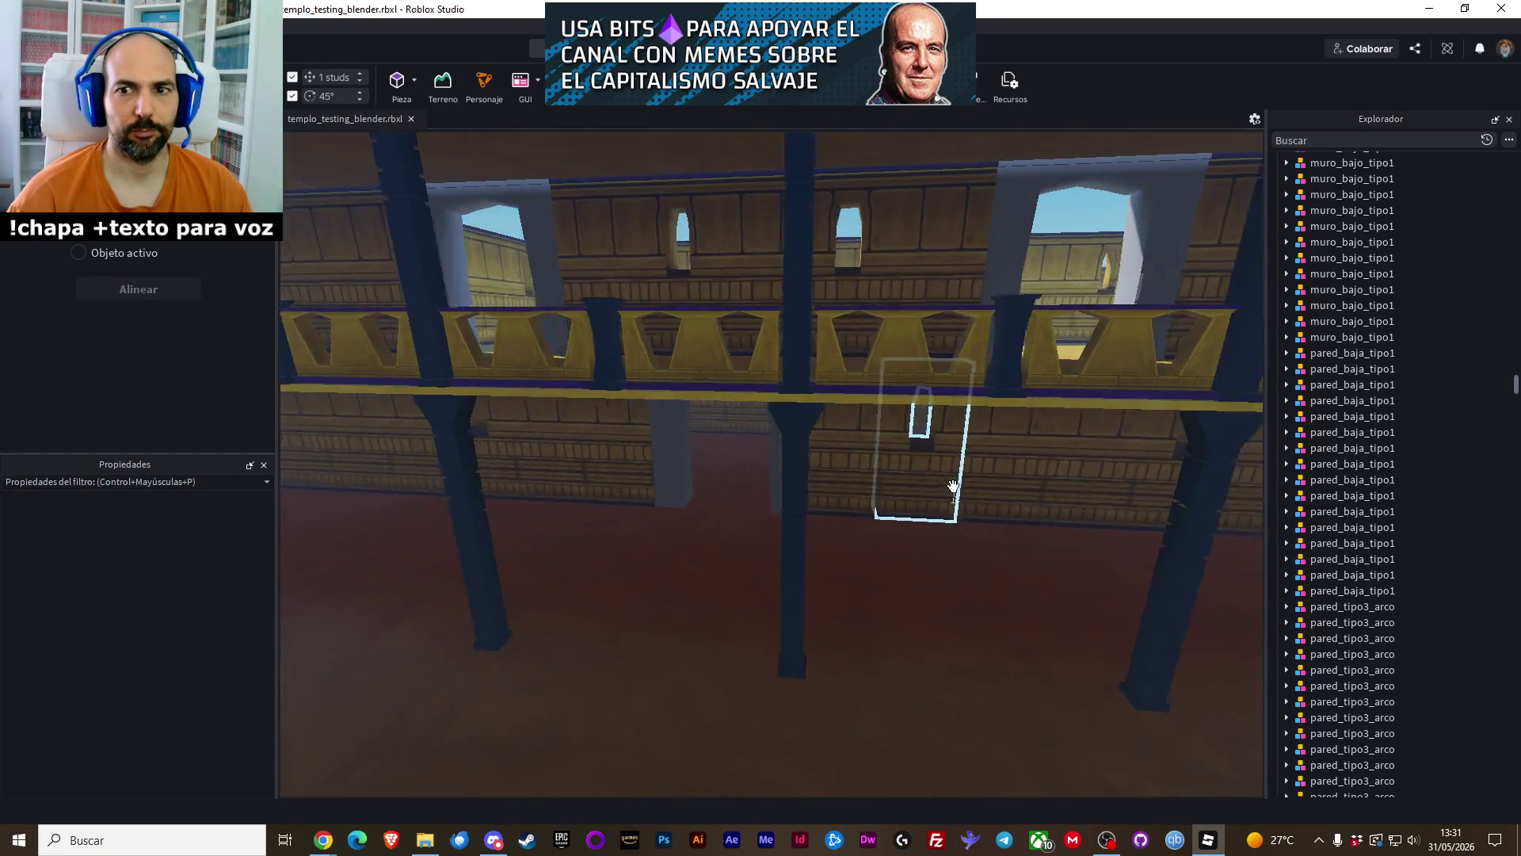
scroll(953, 486, up, 4)
scroll(953, 487, down, 2)
scroll(953, 486, up, 8)
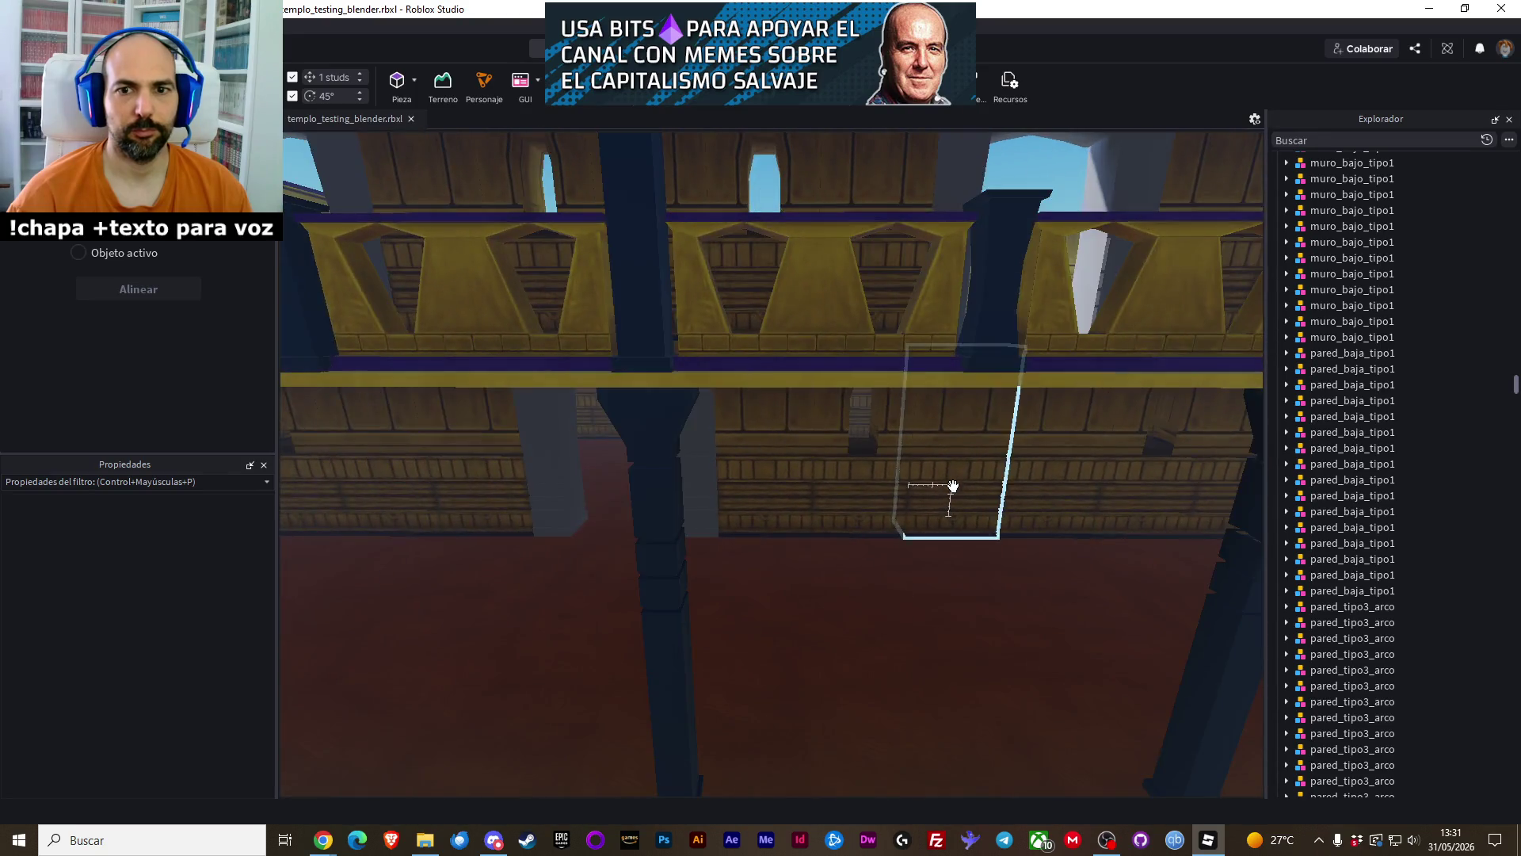
scroll(954, 485, down, 5)
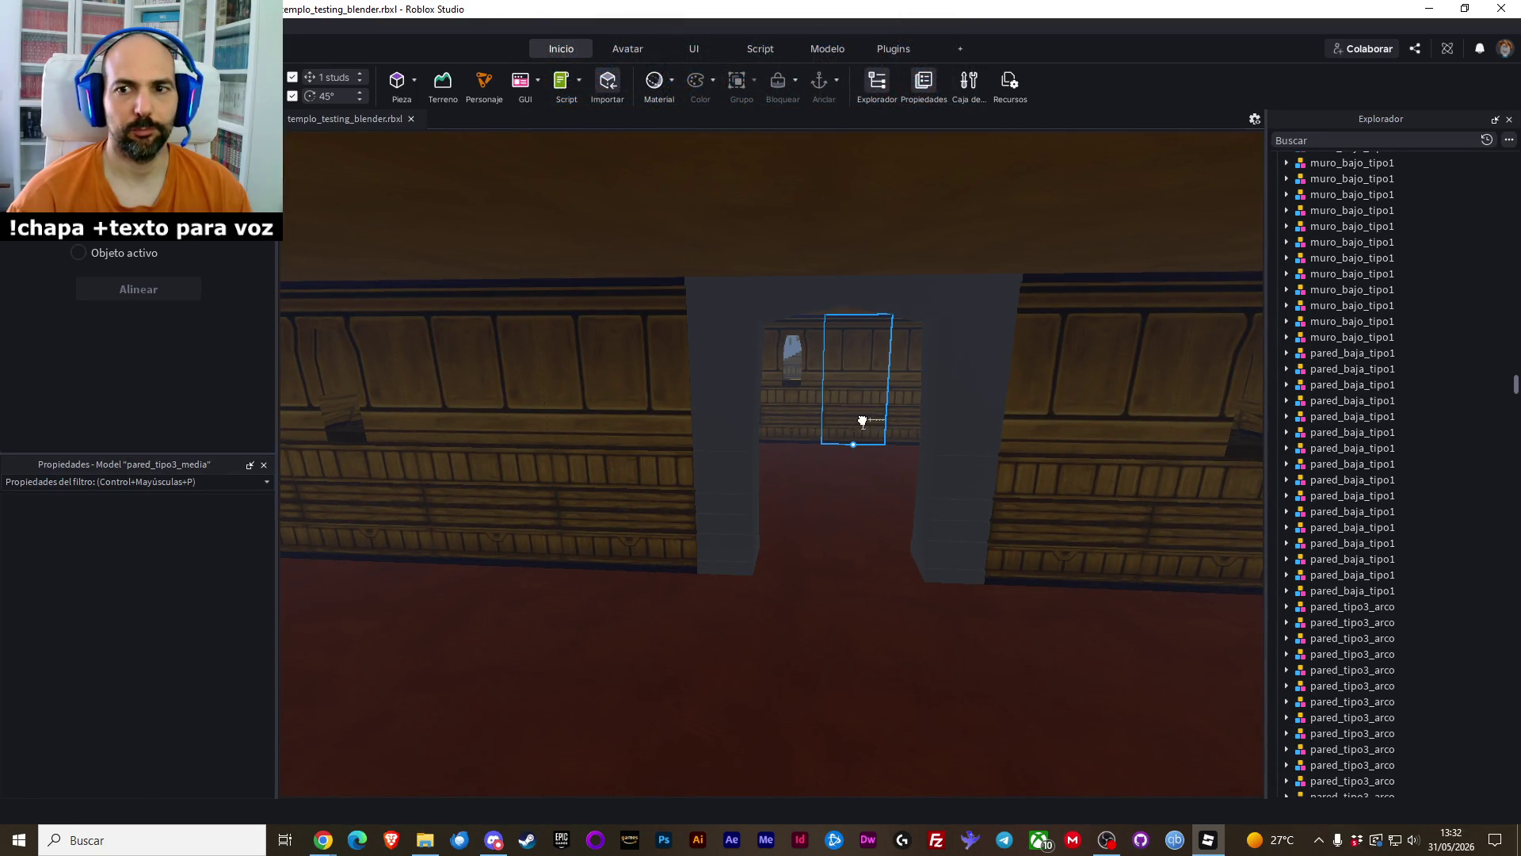
Delete the two pared_tipo3_media_ventana wall segments and select the pared_tipo3_arco arch
click(863, 421)
scroll(795, 416, down, 10)
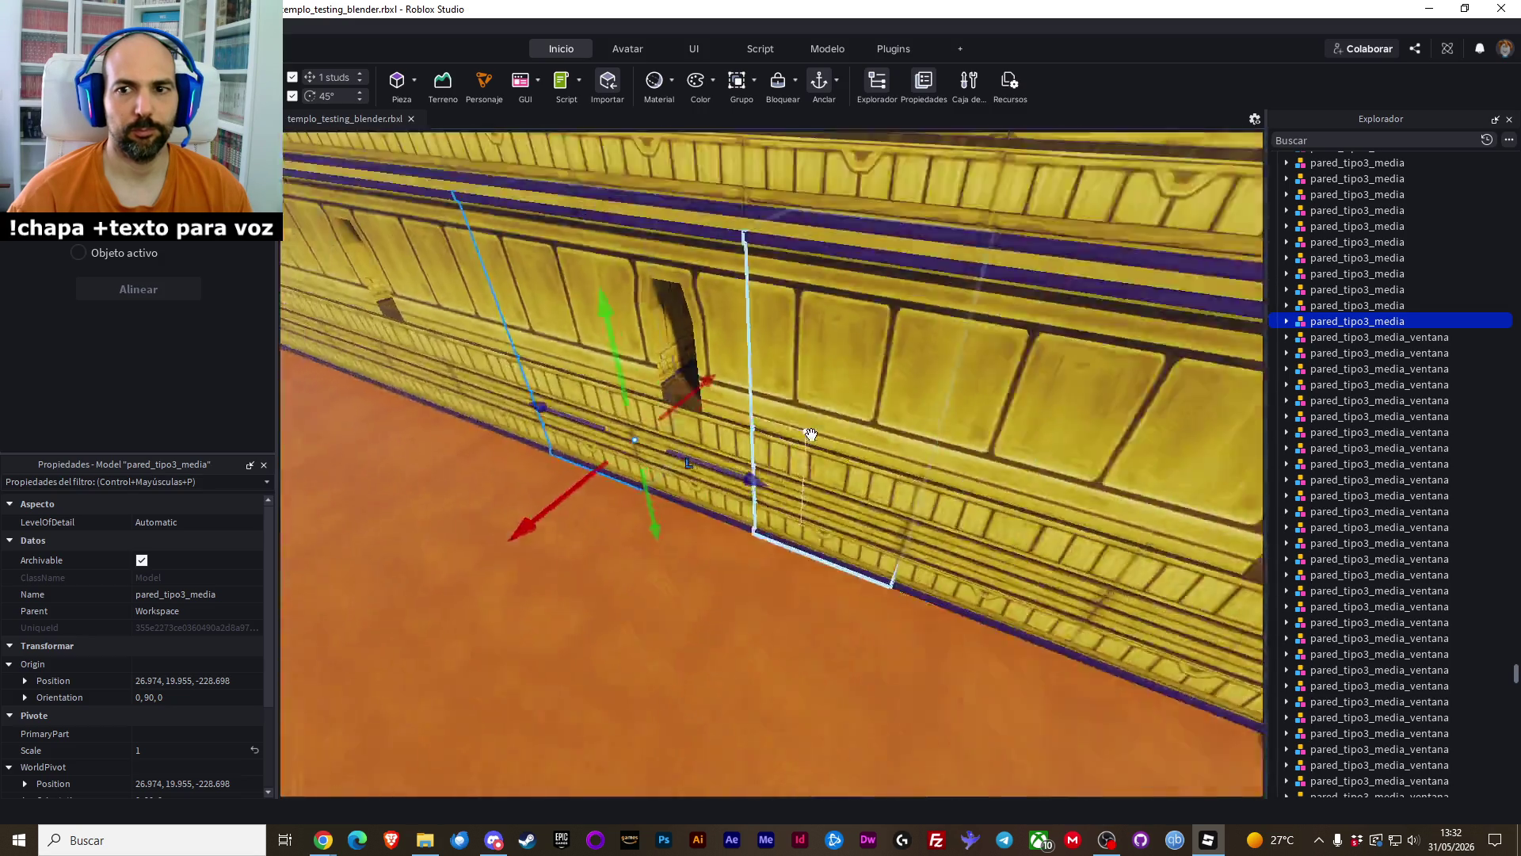
scroll(811, 435, up, 8)
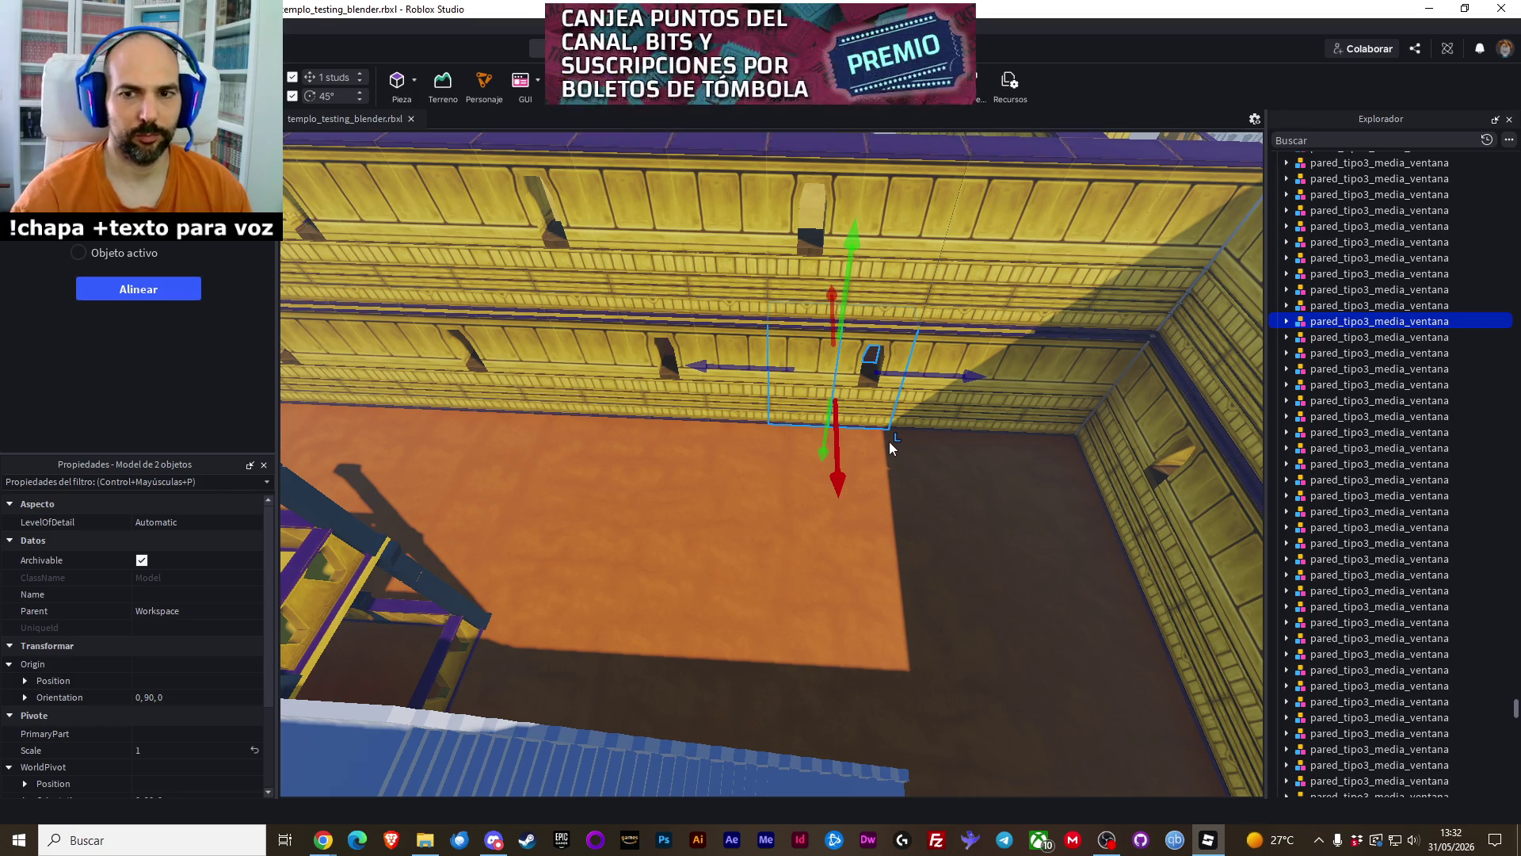
key(Delete)
scroll(889, 440, up, 10)
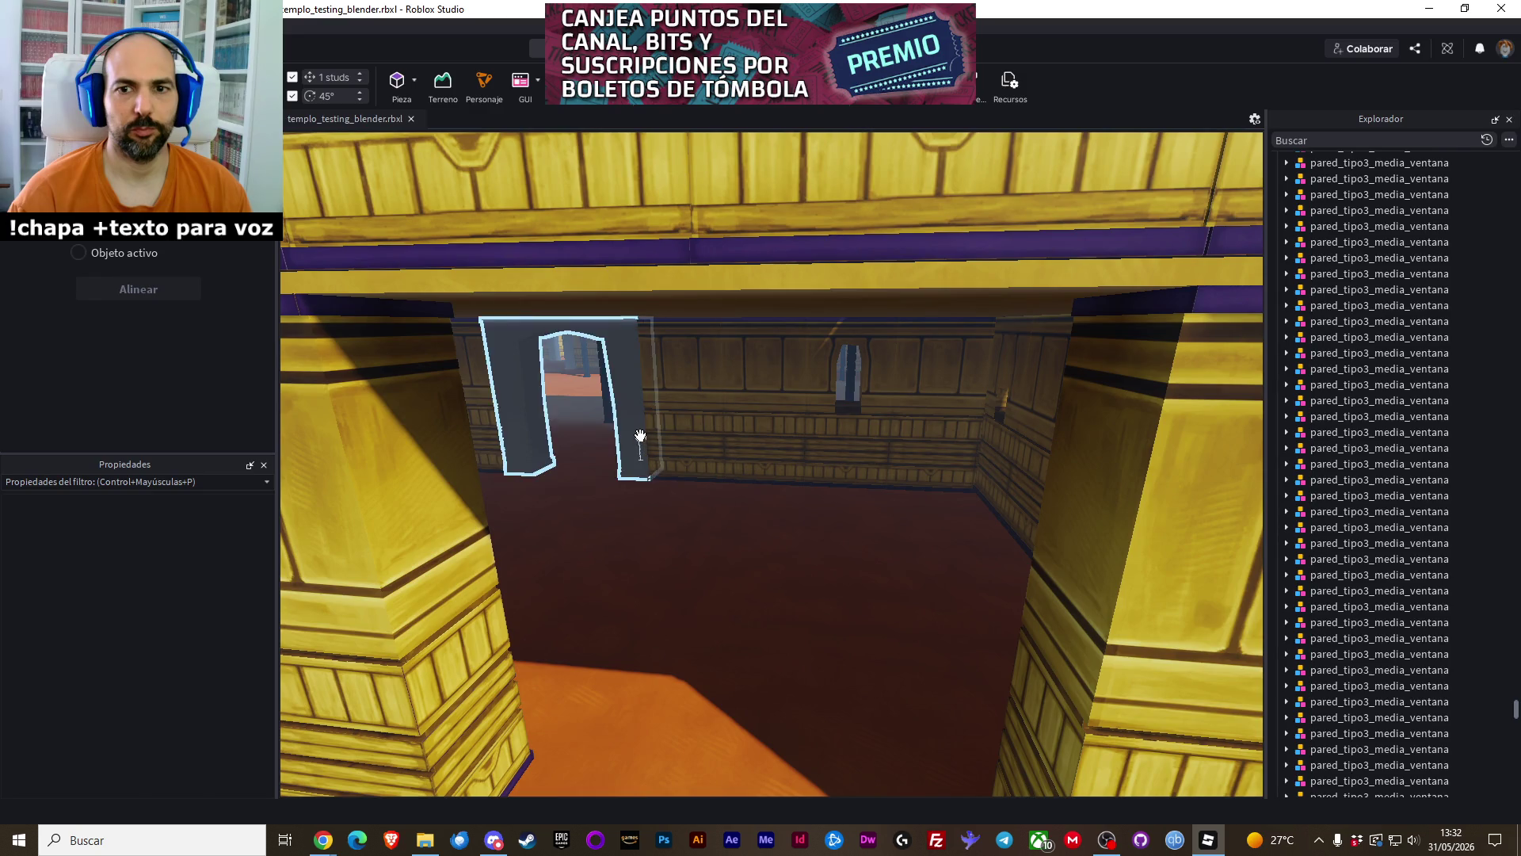
click(641, 435)
scroll(603, 469, down, 5)
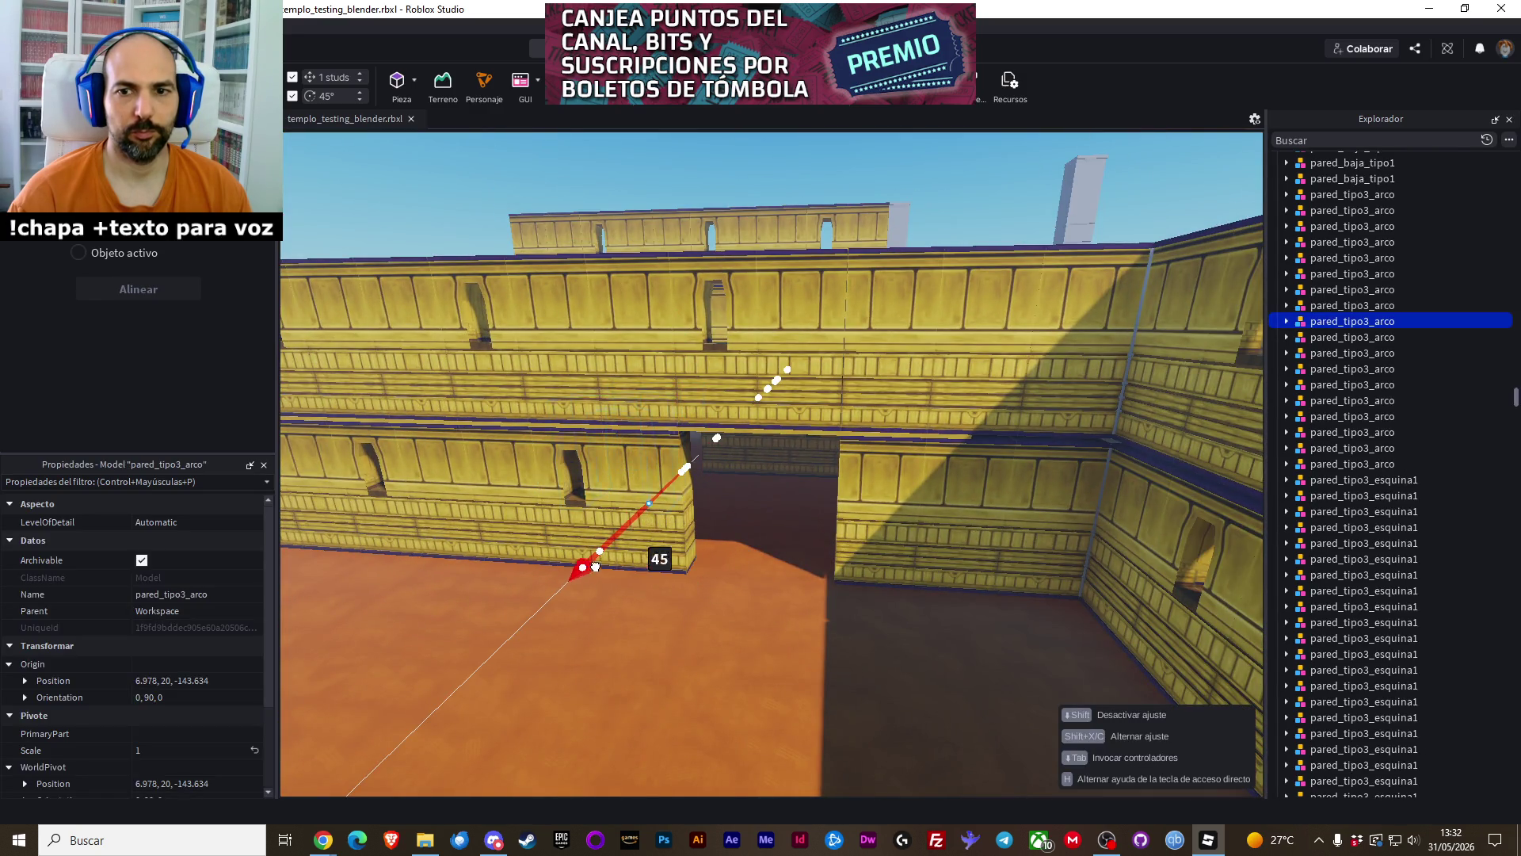
Slide the pared_tipo3_arco arch about 18 studs into the wall gap, nudging it 4 studs to fit
drag(511, 678, 505, 695)
mouse_move(616, 600)
mouse_down()
mouse_move(856, 658)
mouse_move(757, 712)
mouse_move(781, 697)
mouse_up()
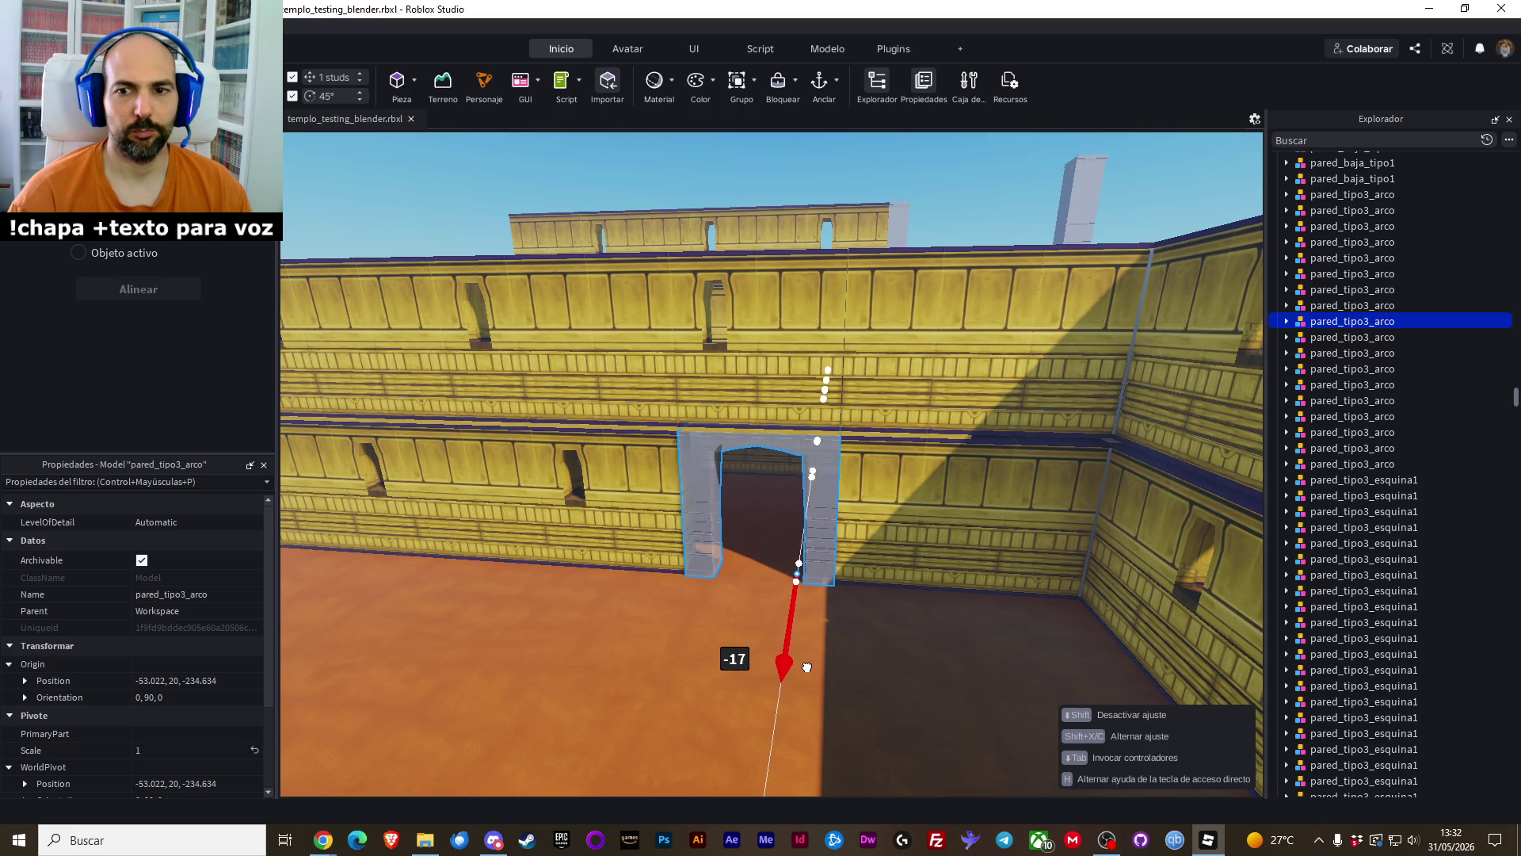
drag(807, 666, 653, 622)
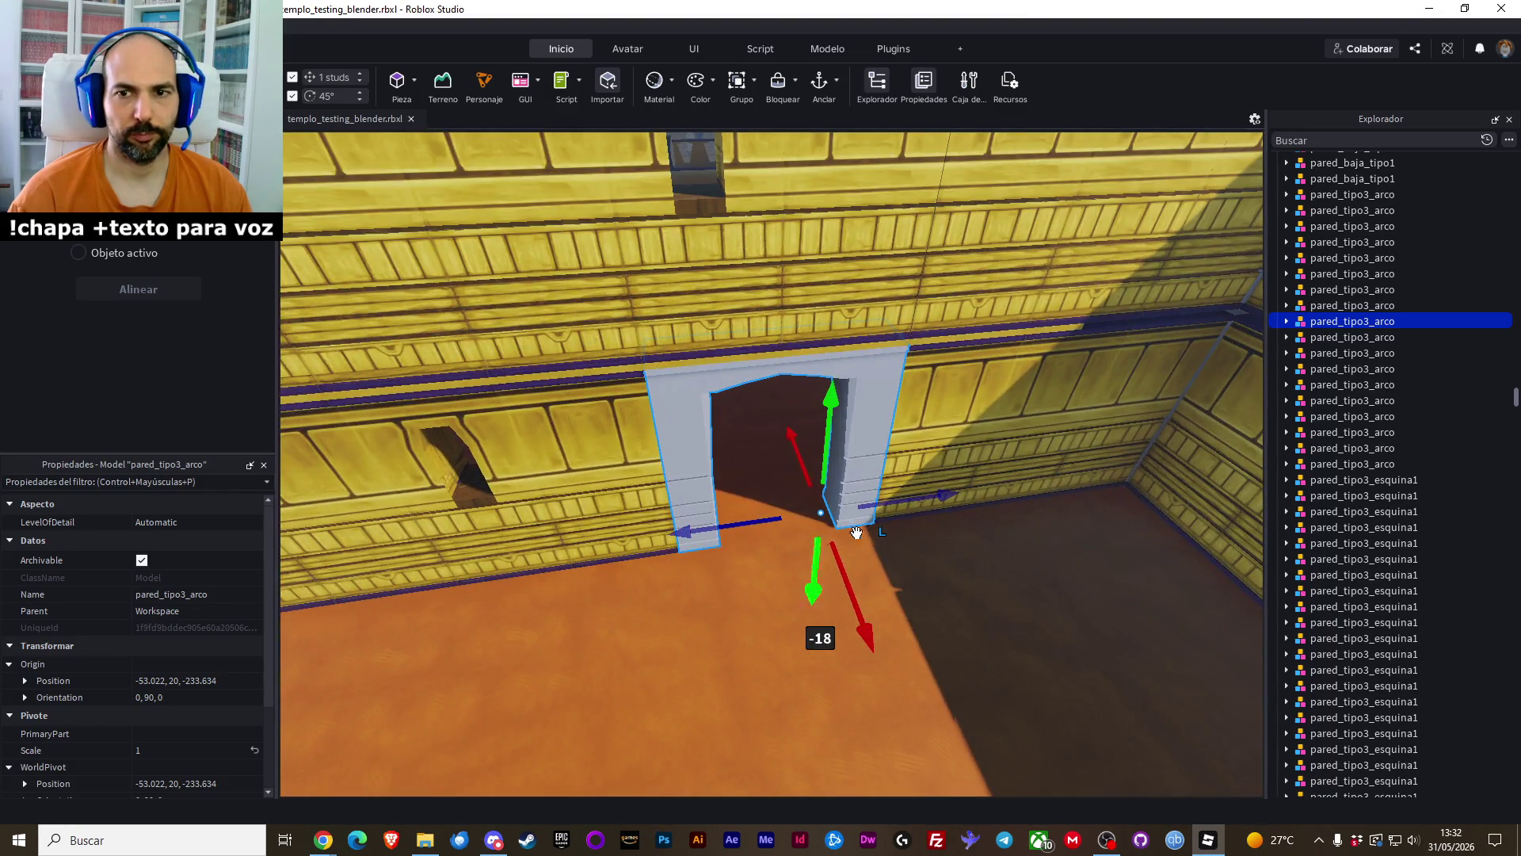
click(978, 560)
scroll(978, 553, up, 10)
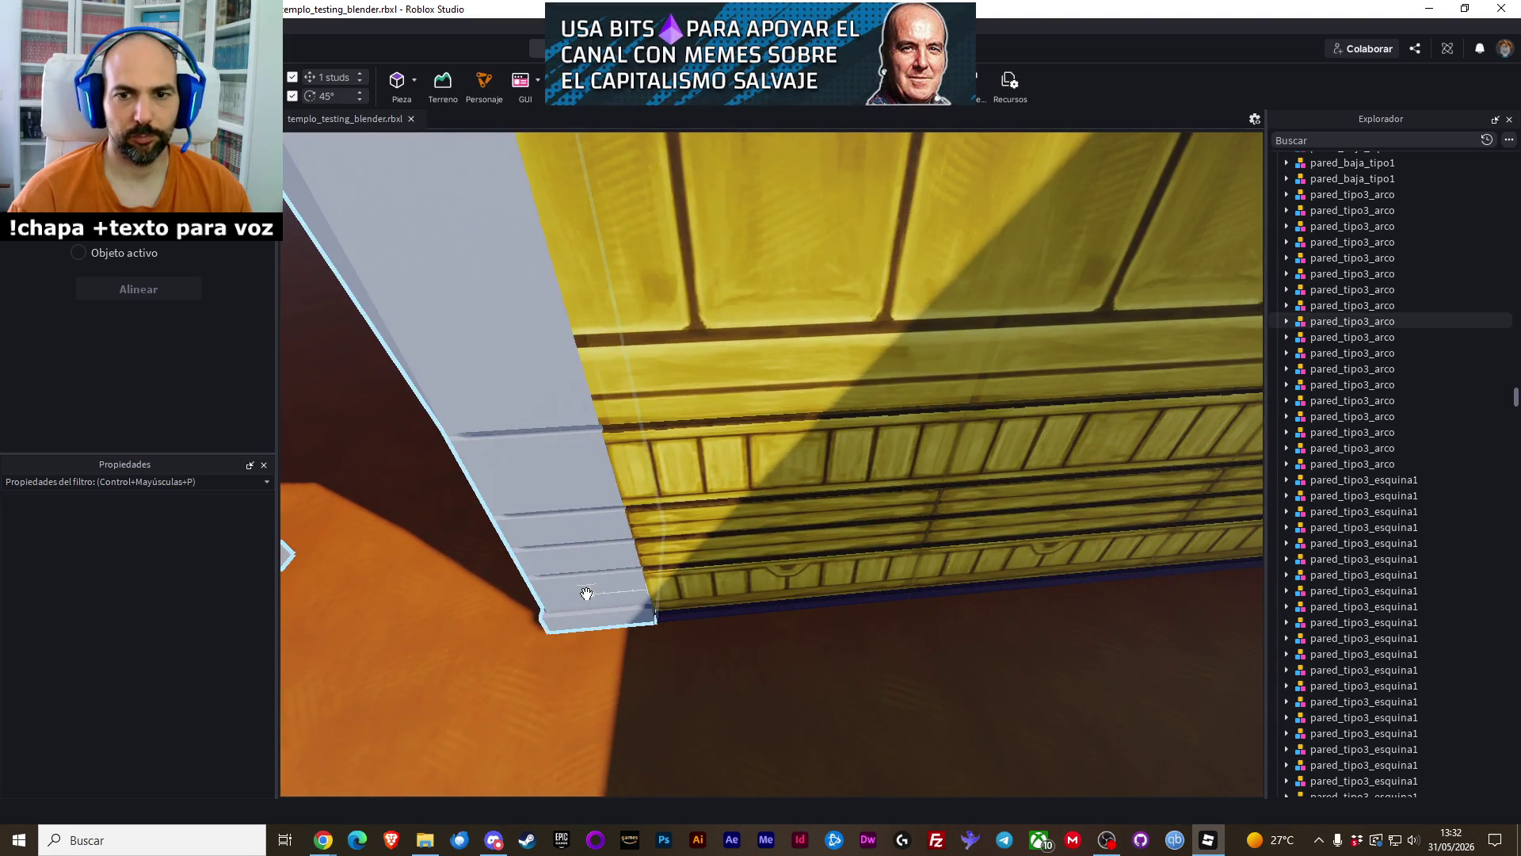
scroll(586, 594, down, 5)
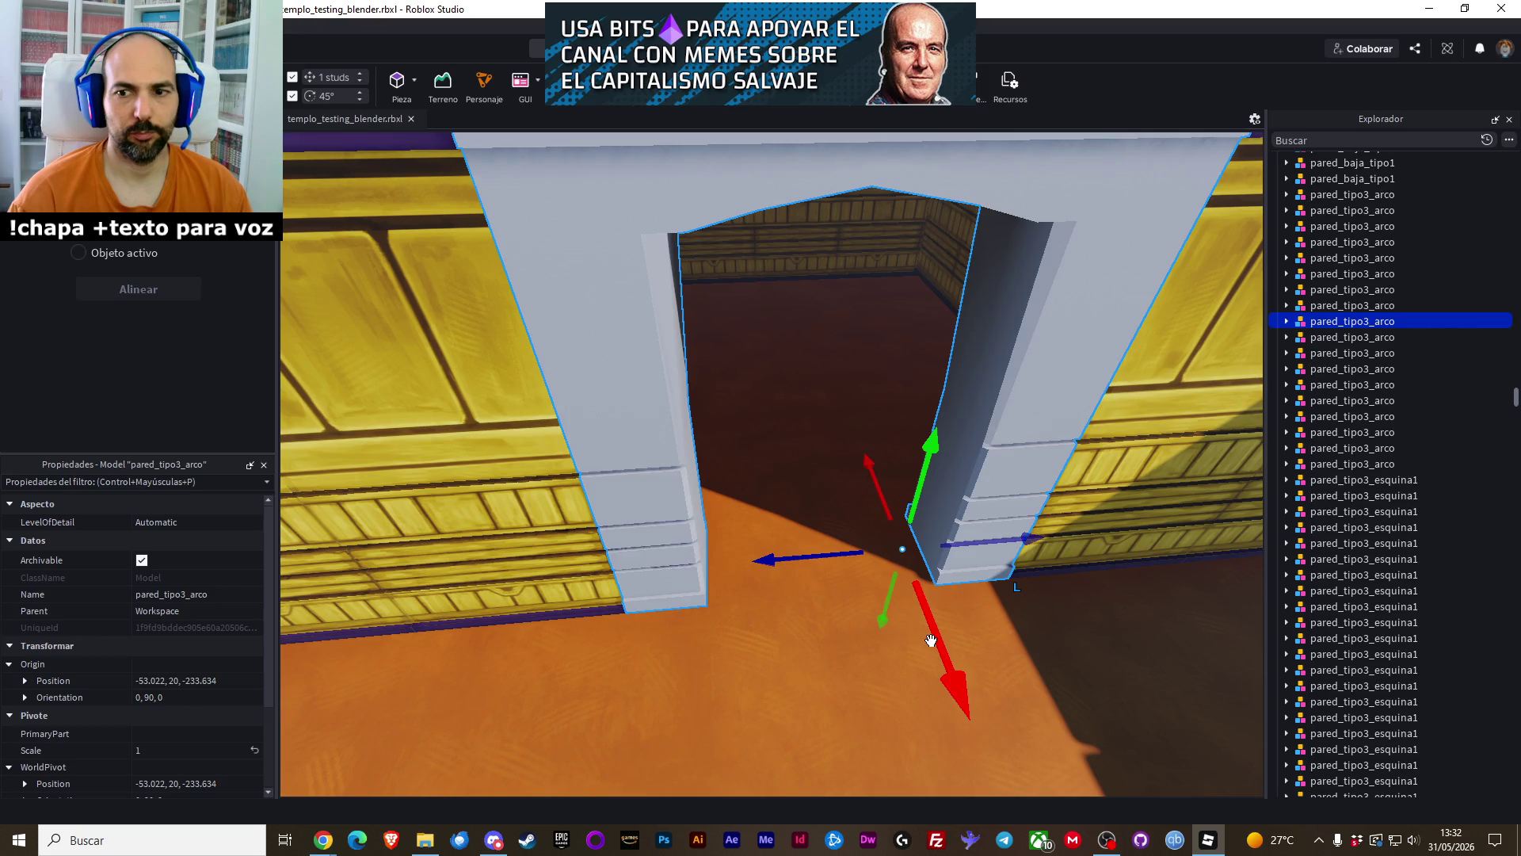
drag(931, 641, 924, 610)
ctrl+click(540, 518)
scroll(537, 511, down, 5)
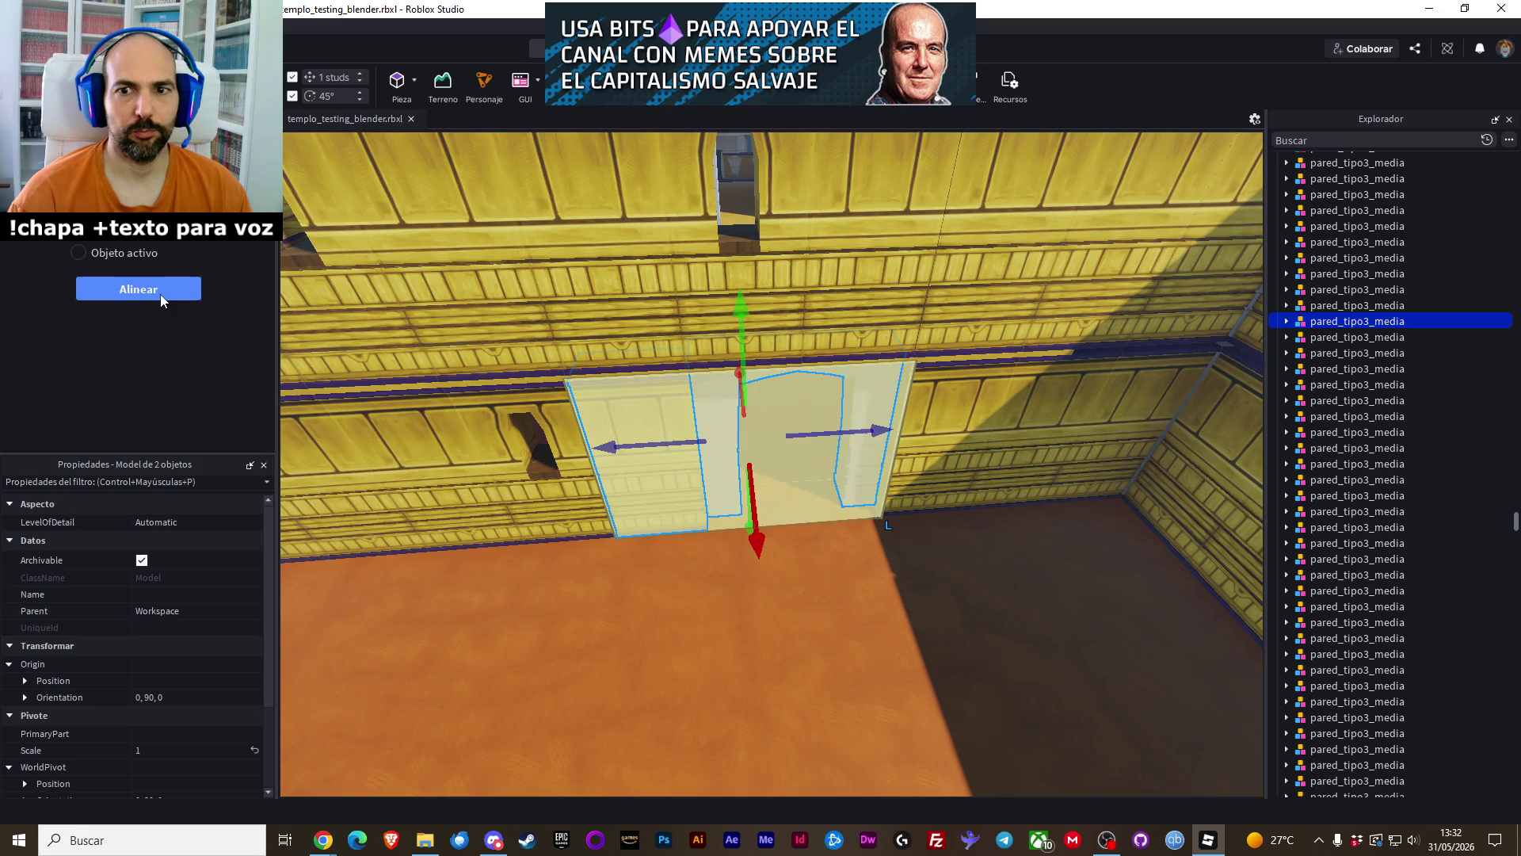
In the corridor, paste the two copied pared_tipo3 wall segments into their original location
key(w)
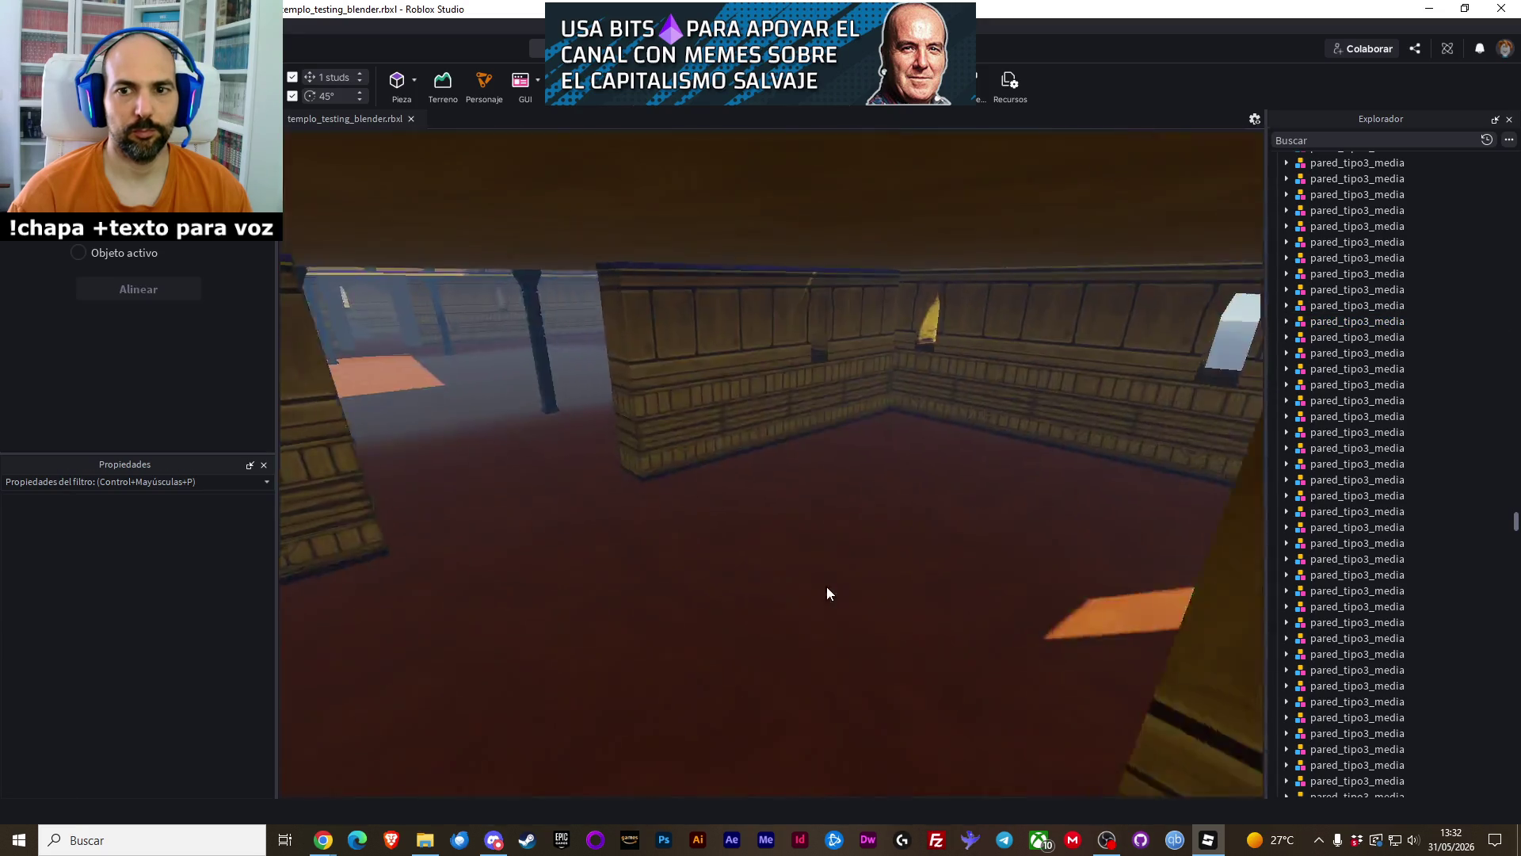
key(w)
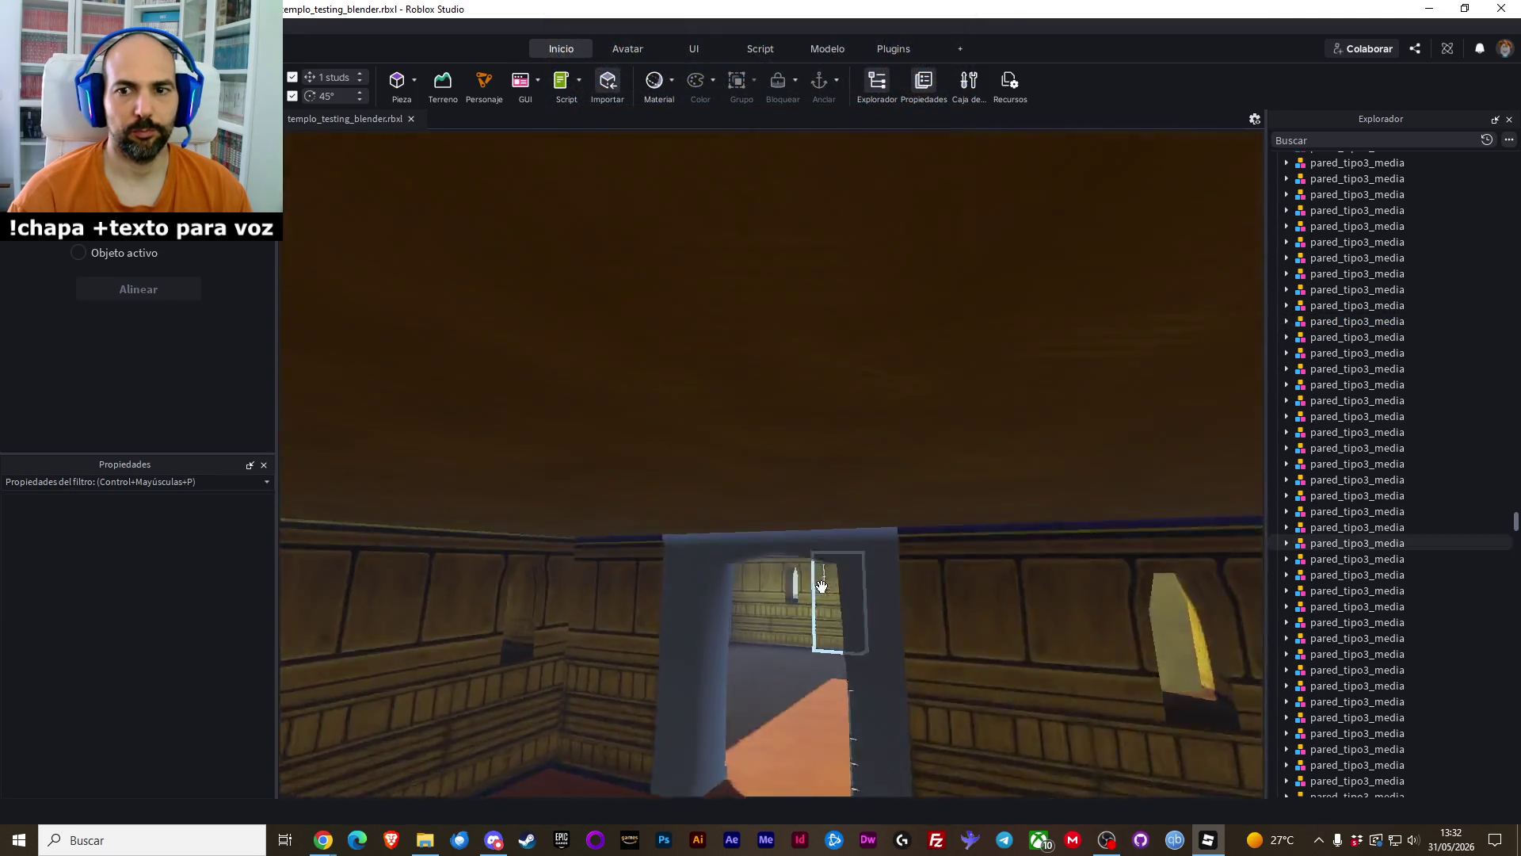
key(w)
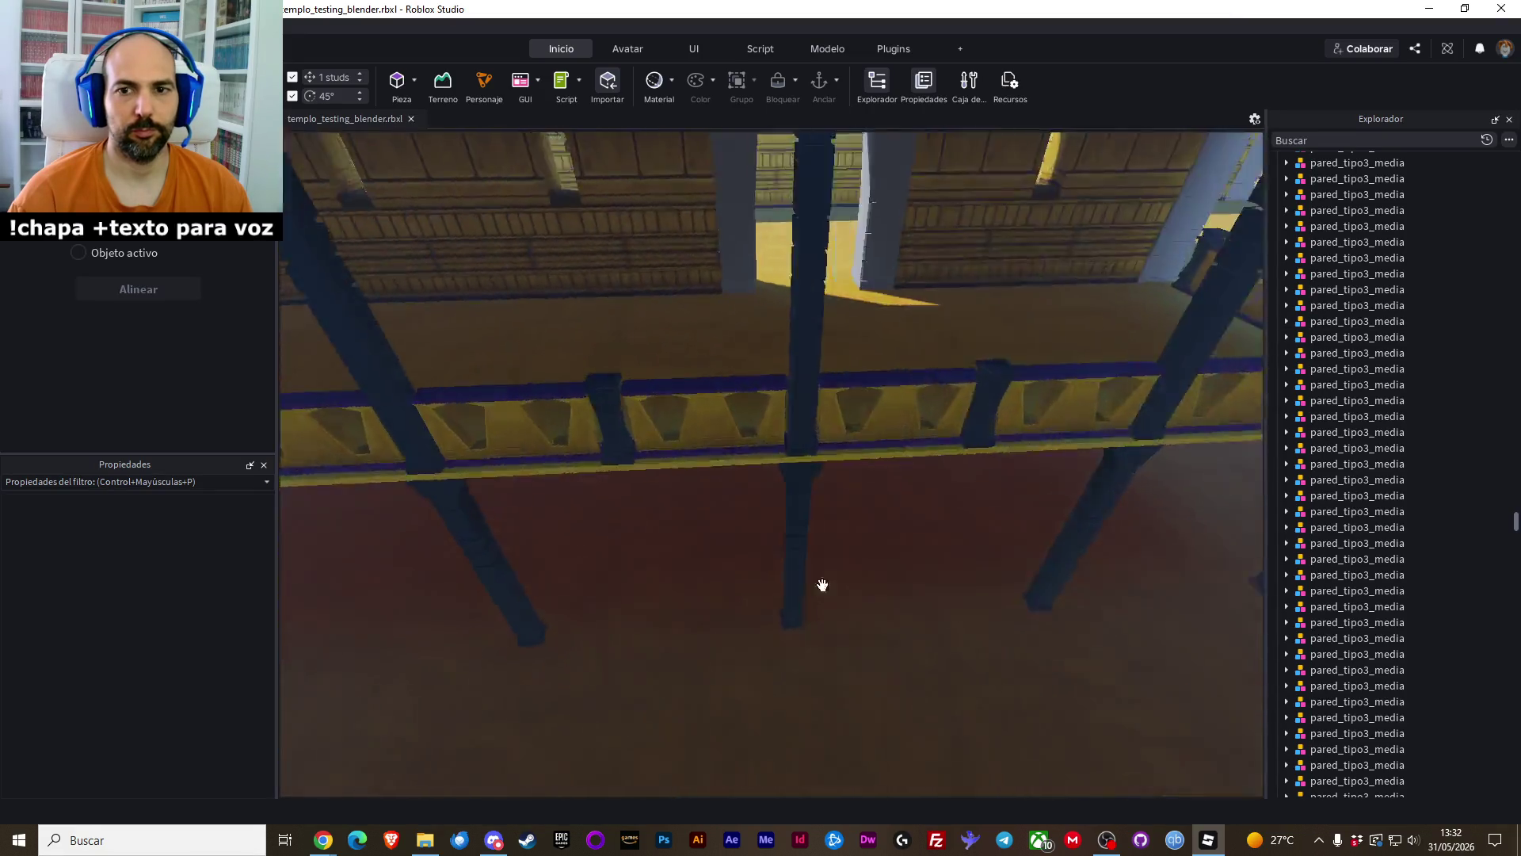
key(w)
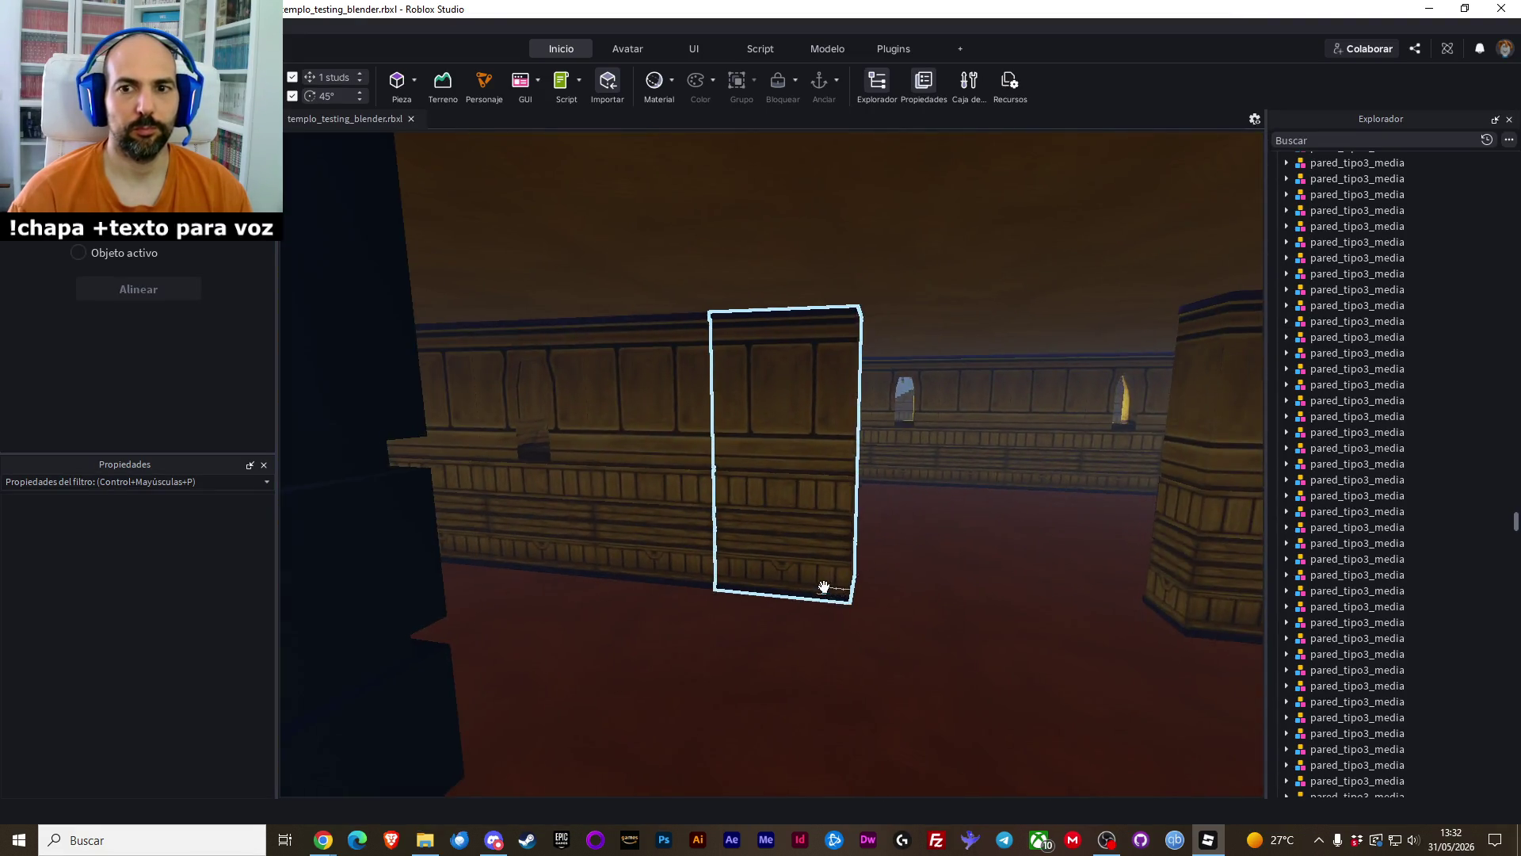
key(w)
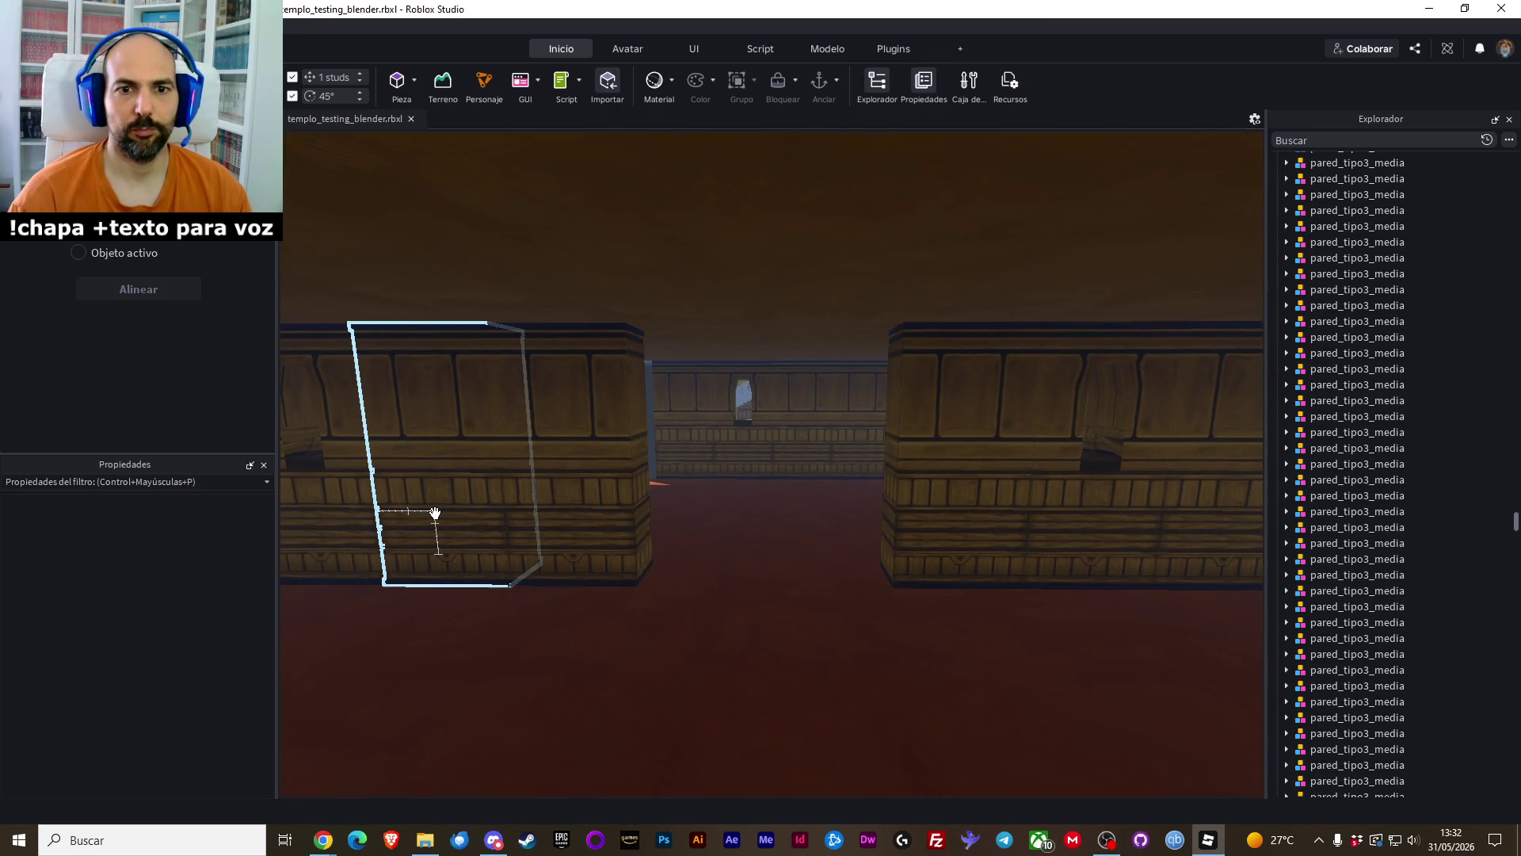
click(367, 509)
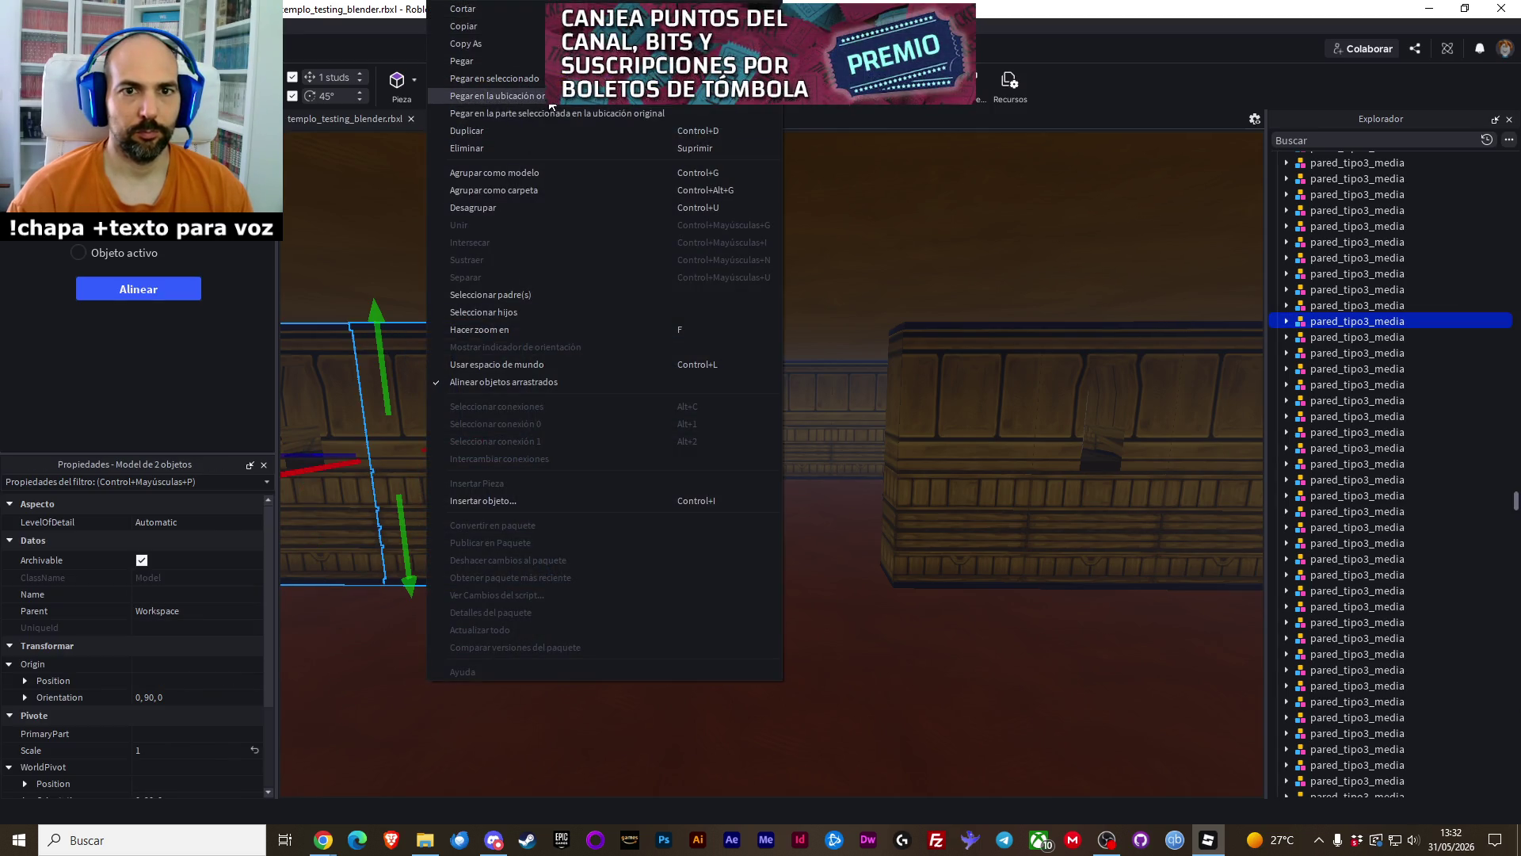
click(550, 100)
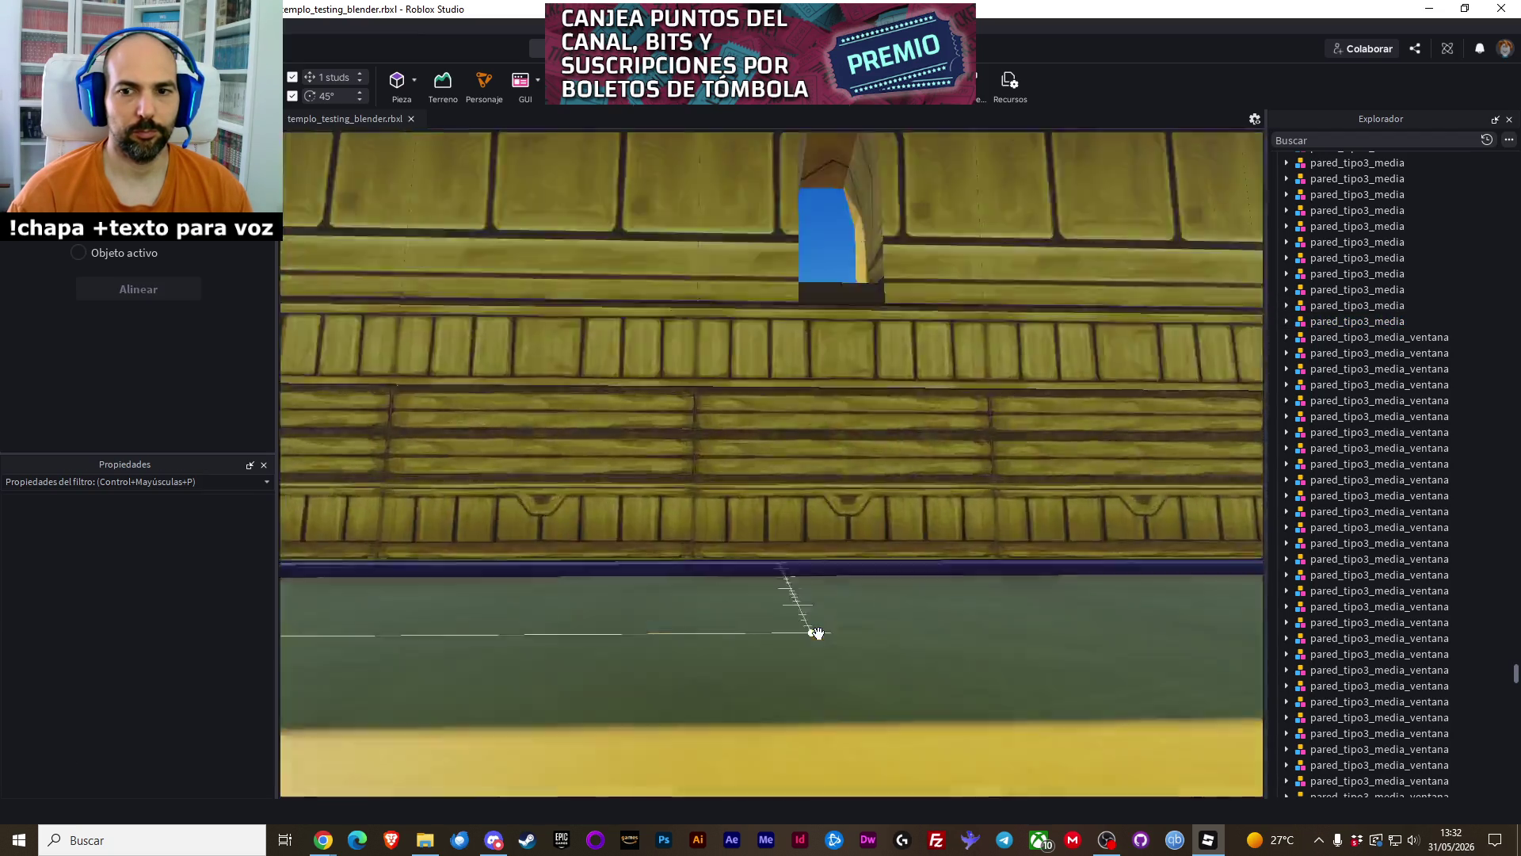
scroll(819, 633, down, 10)
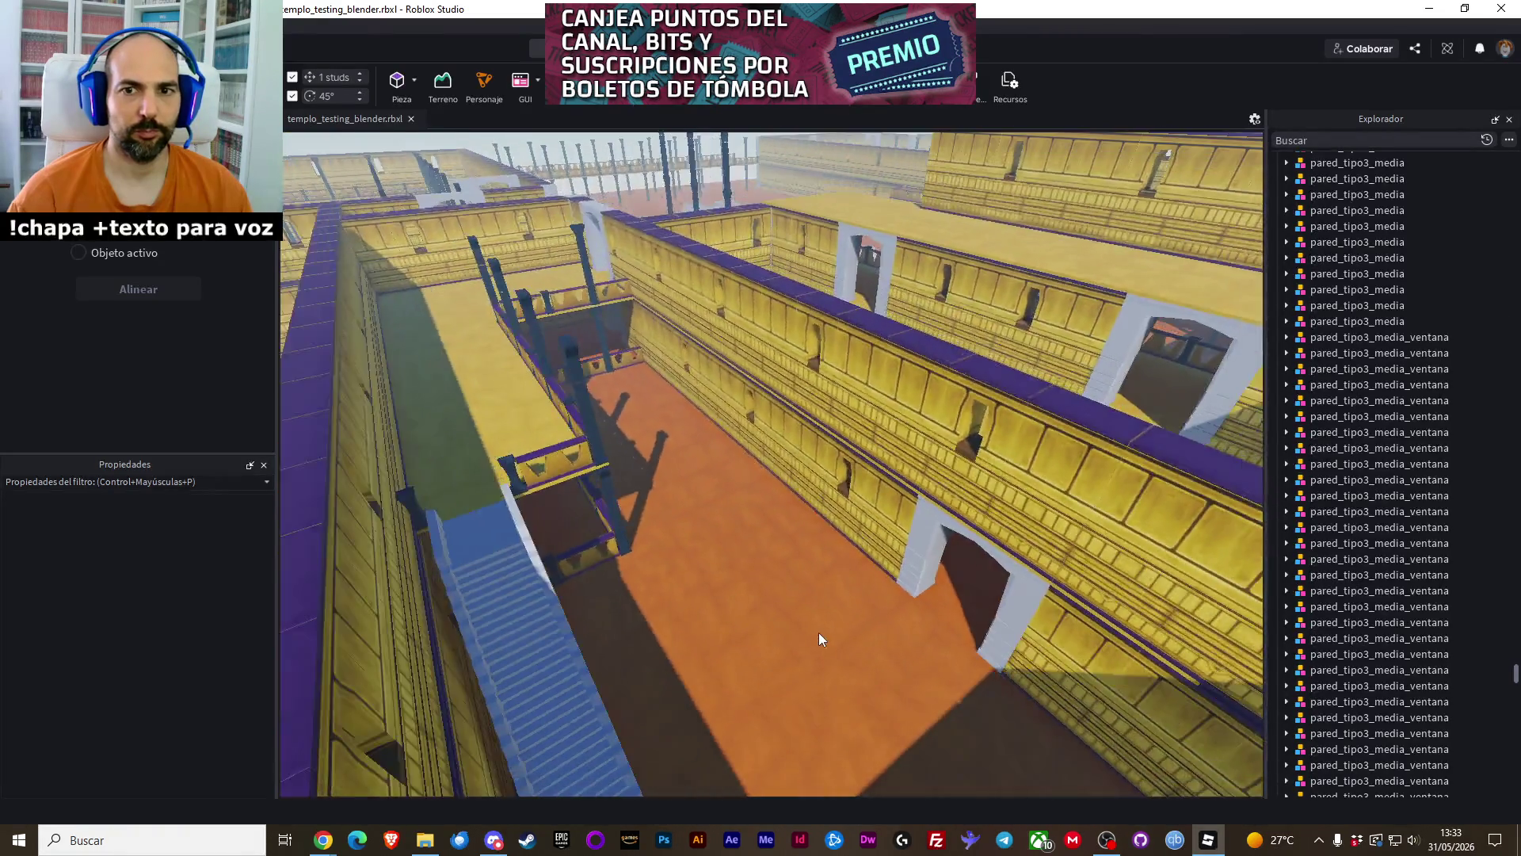
Move the camera through the doorway into the courtyard, facing the roofed colonnade
scroll(819, 632, up, 5)
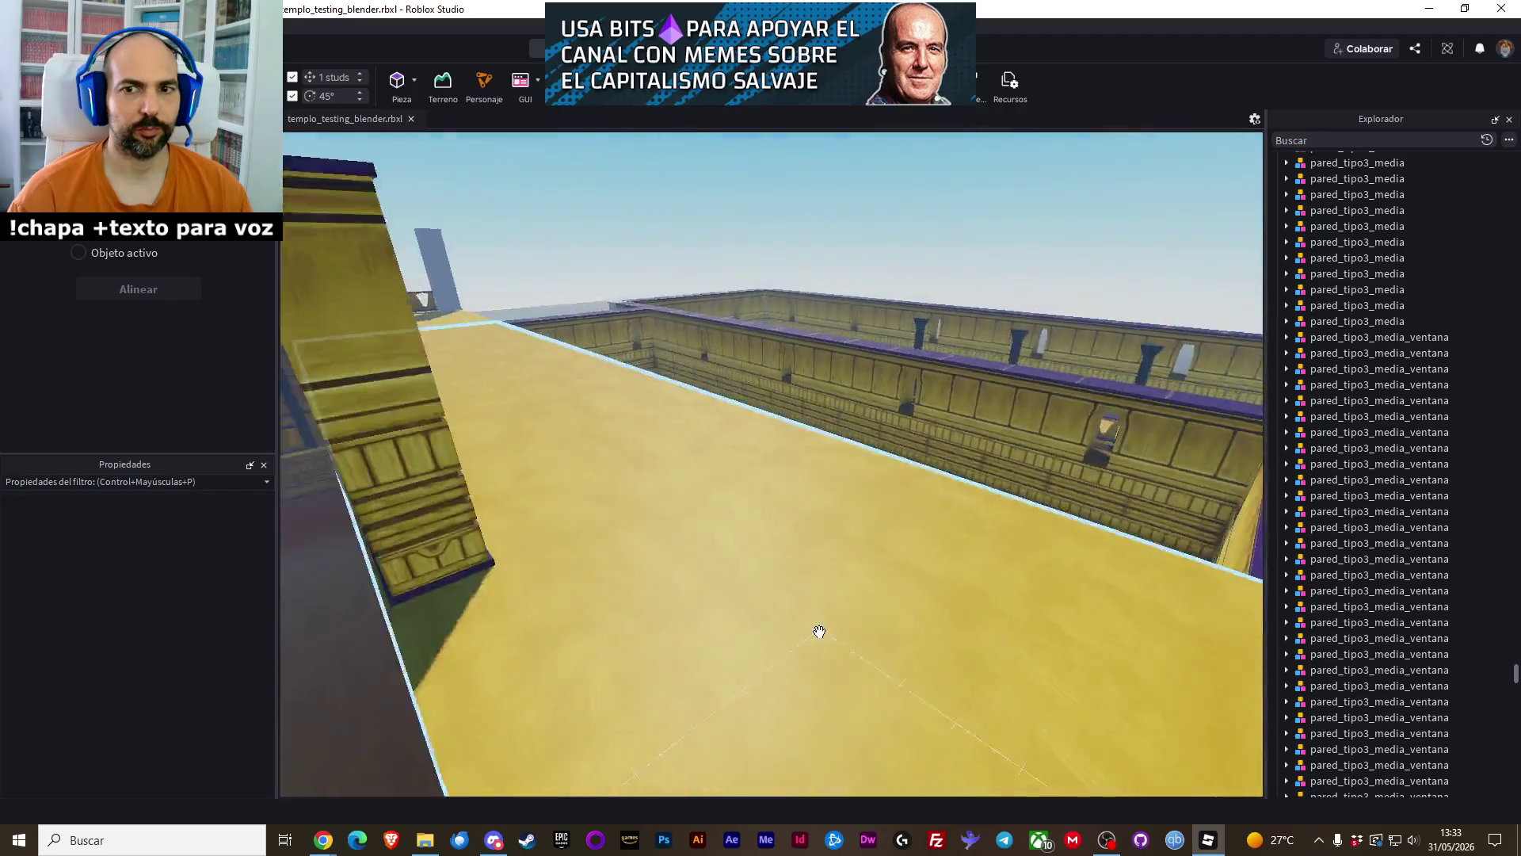
key(w)
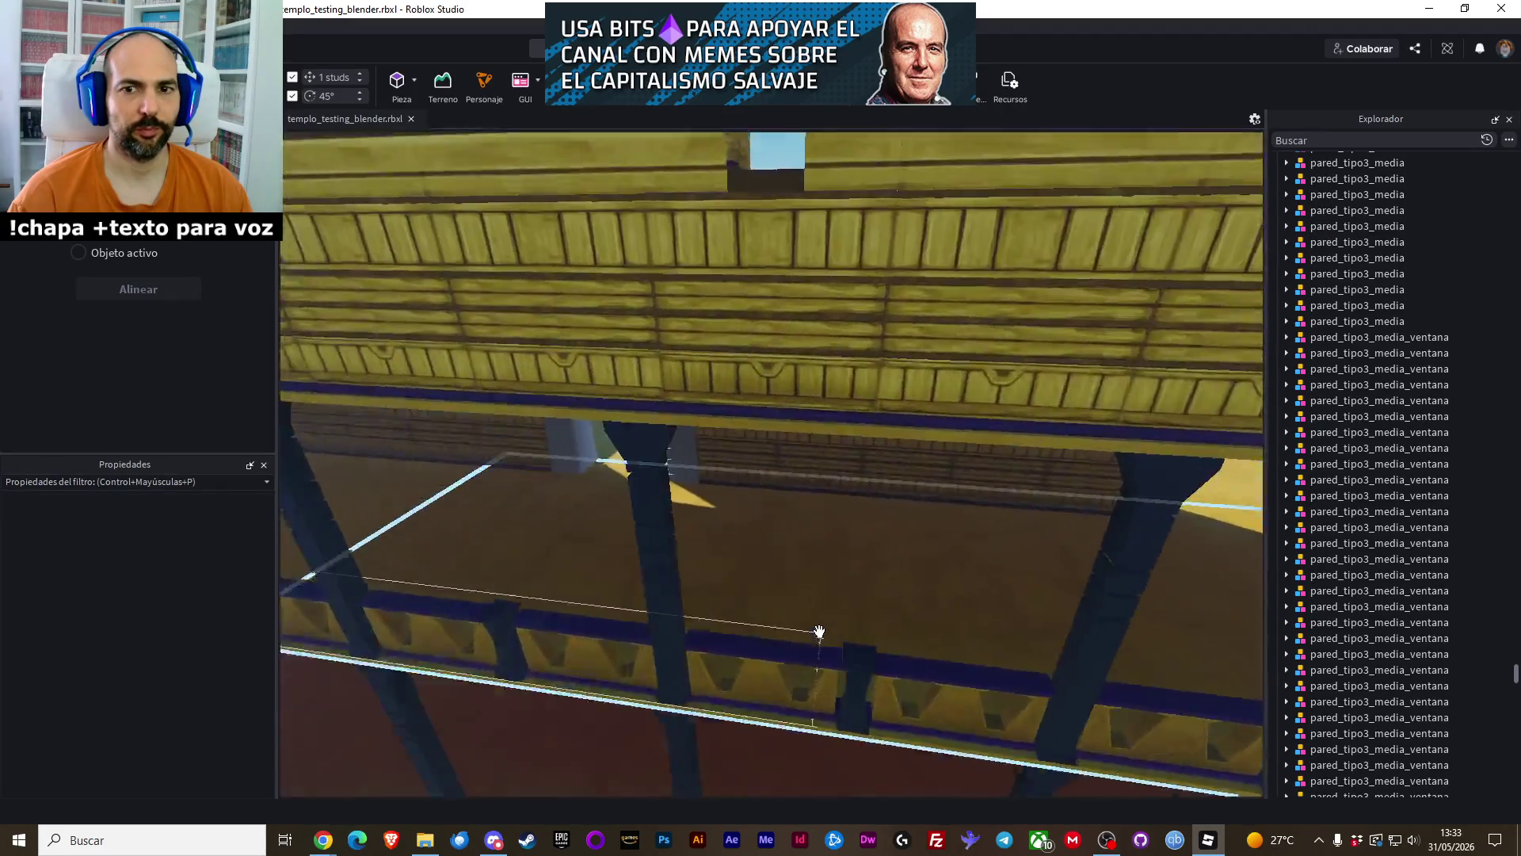
key(w)
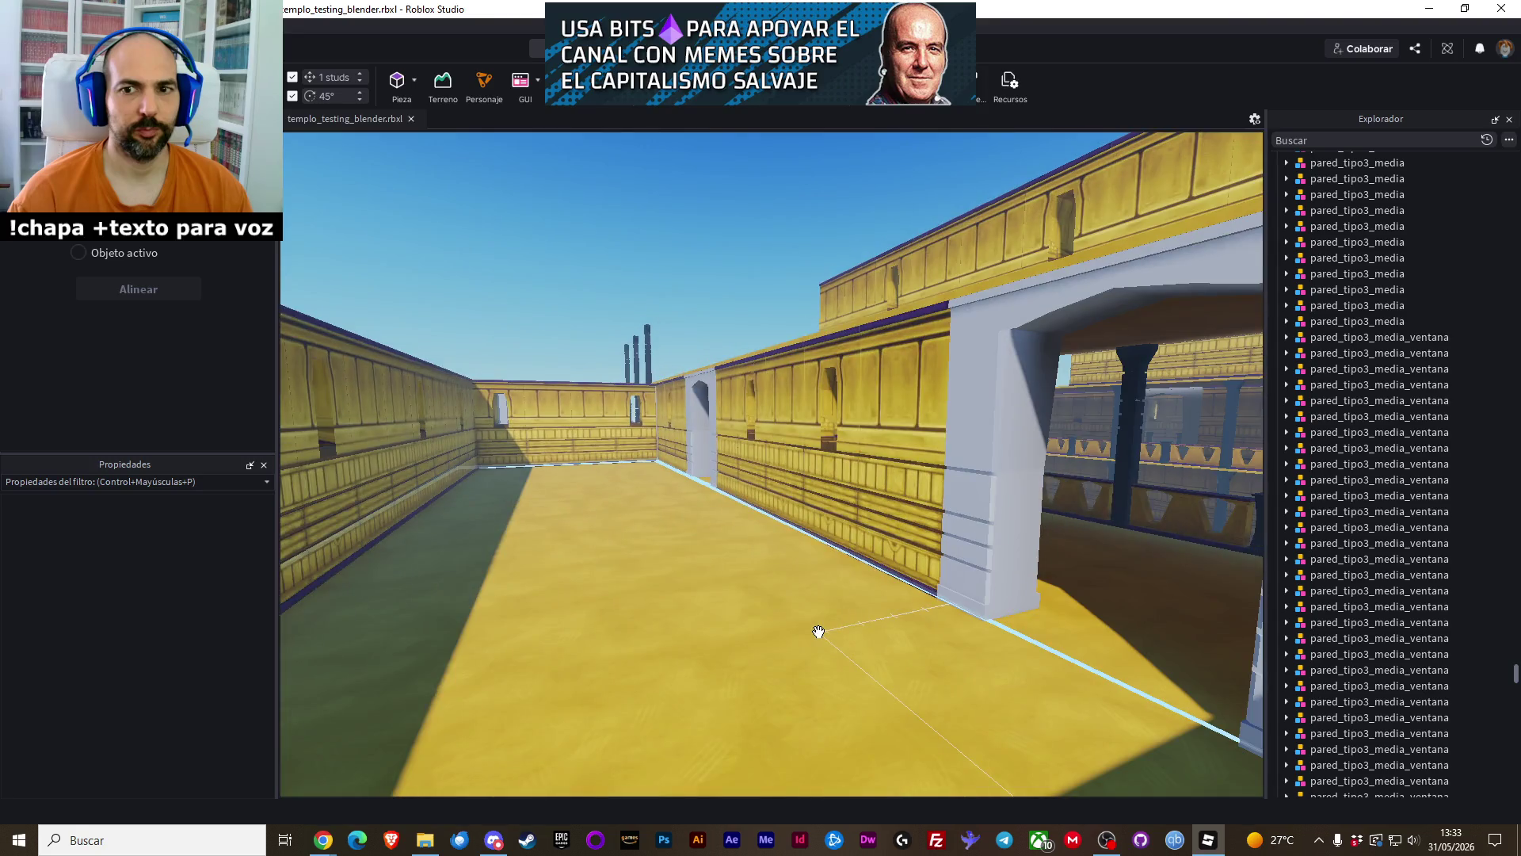
key(a)
key(Right)
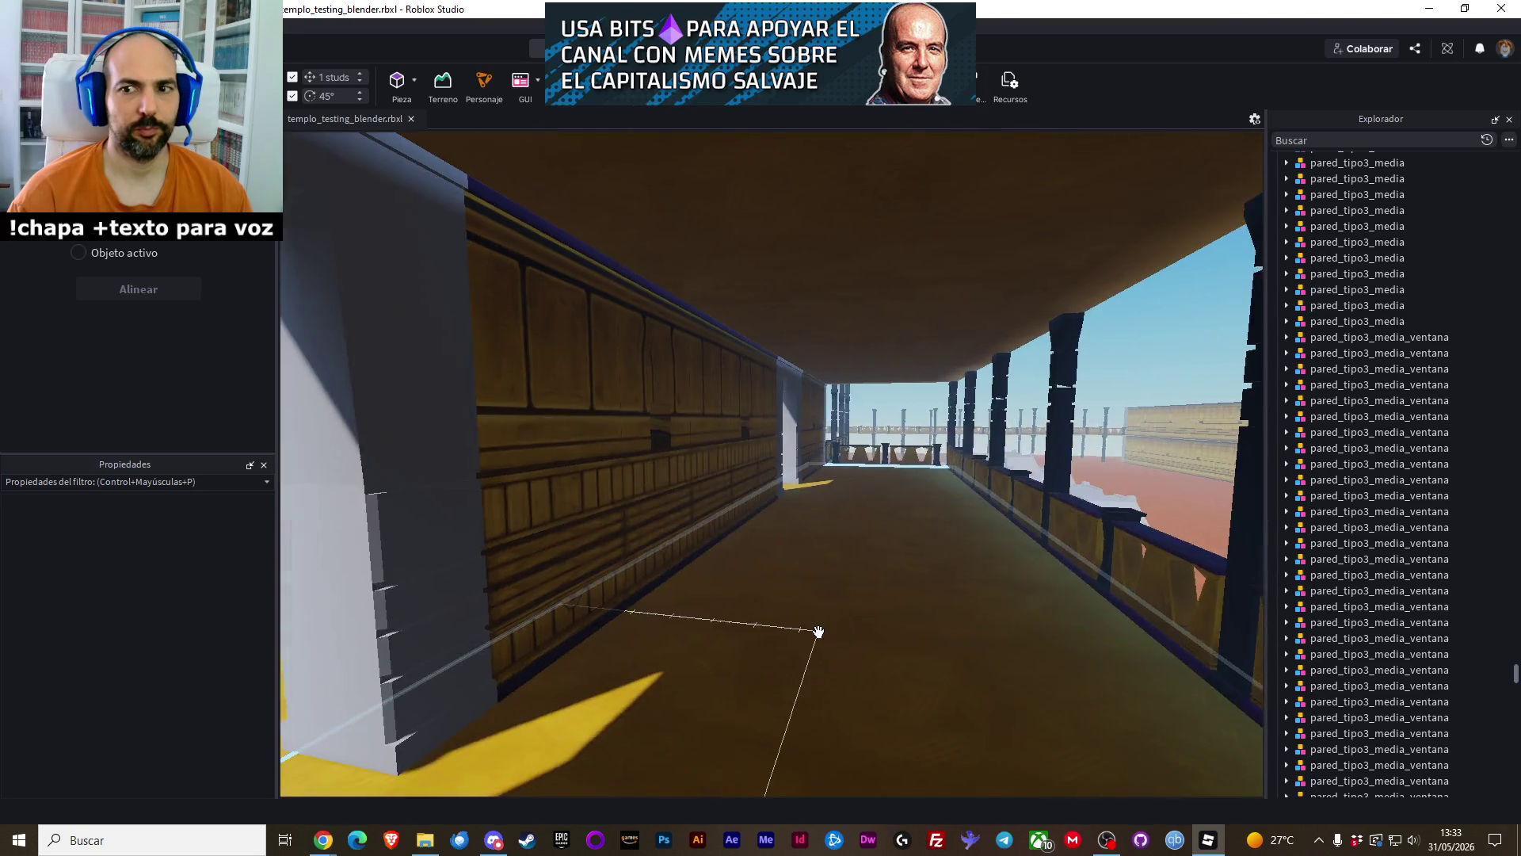
key(Left)
key(d)
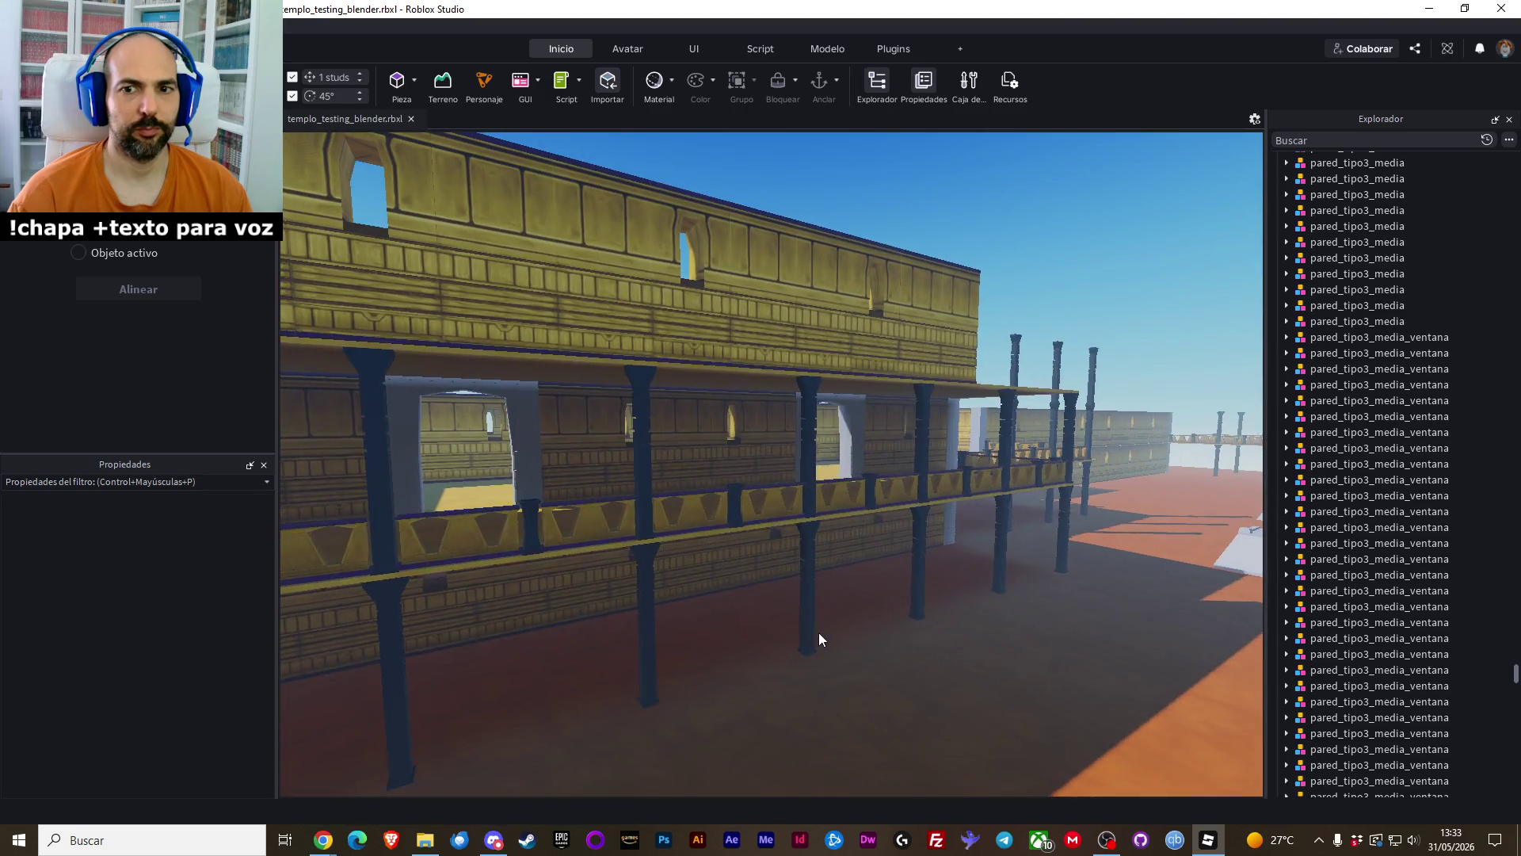
key(Right)
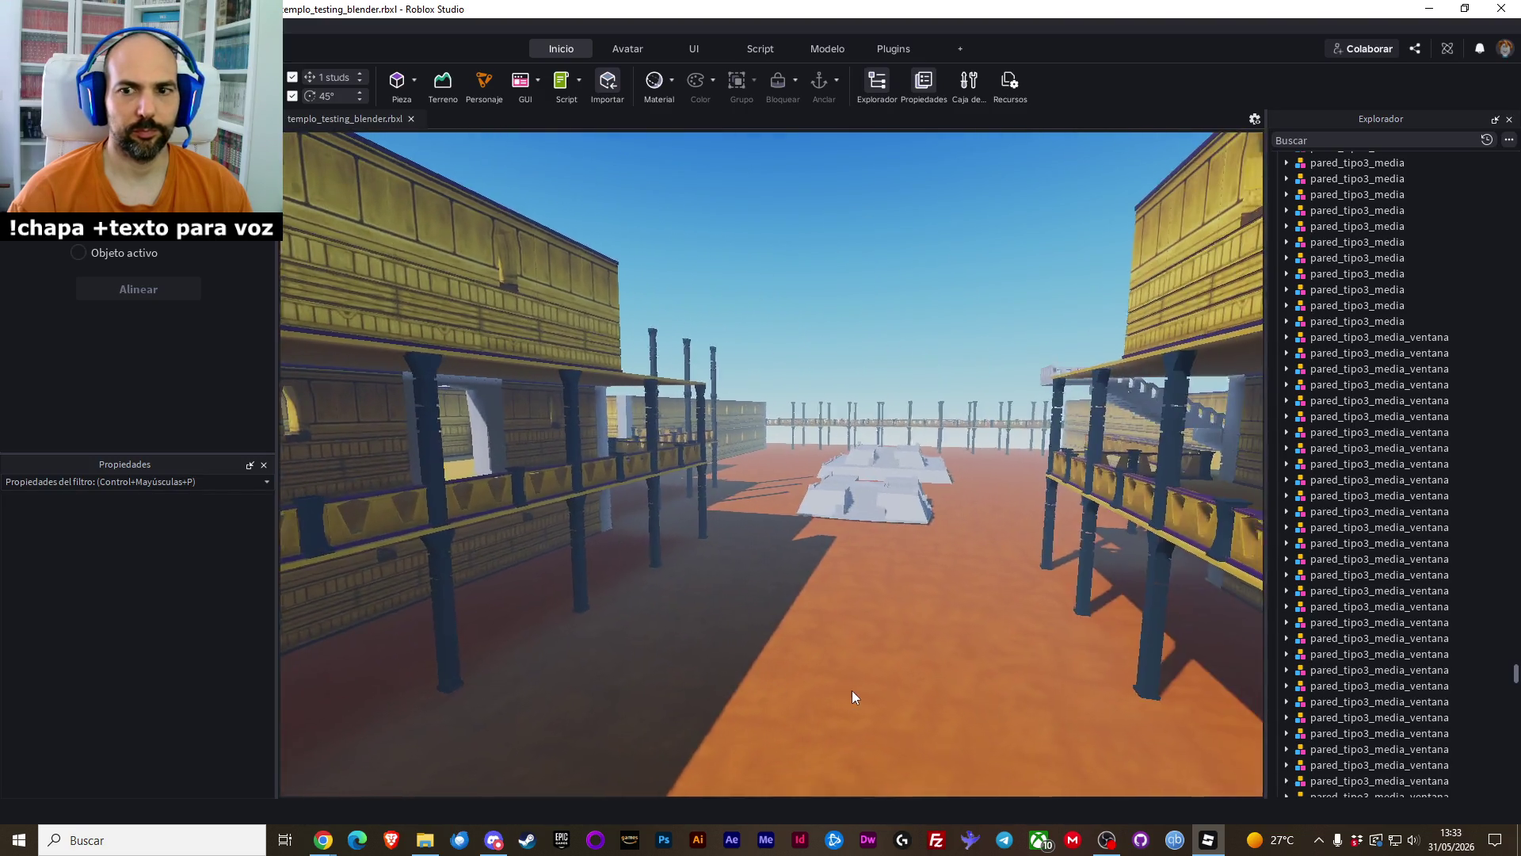
Select the stepped white altar_grande_tipo1 altar and pull the view back over the whole temple
click(846, 689)
key(Right)
key(e)
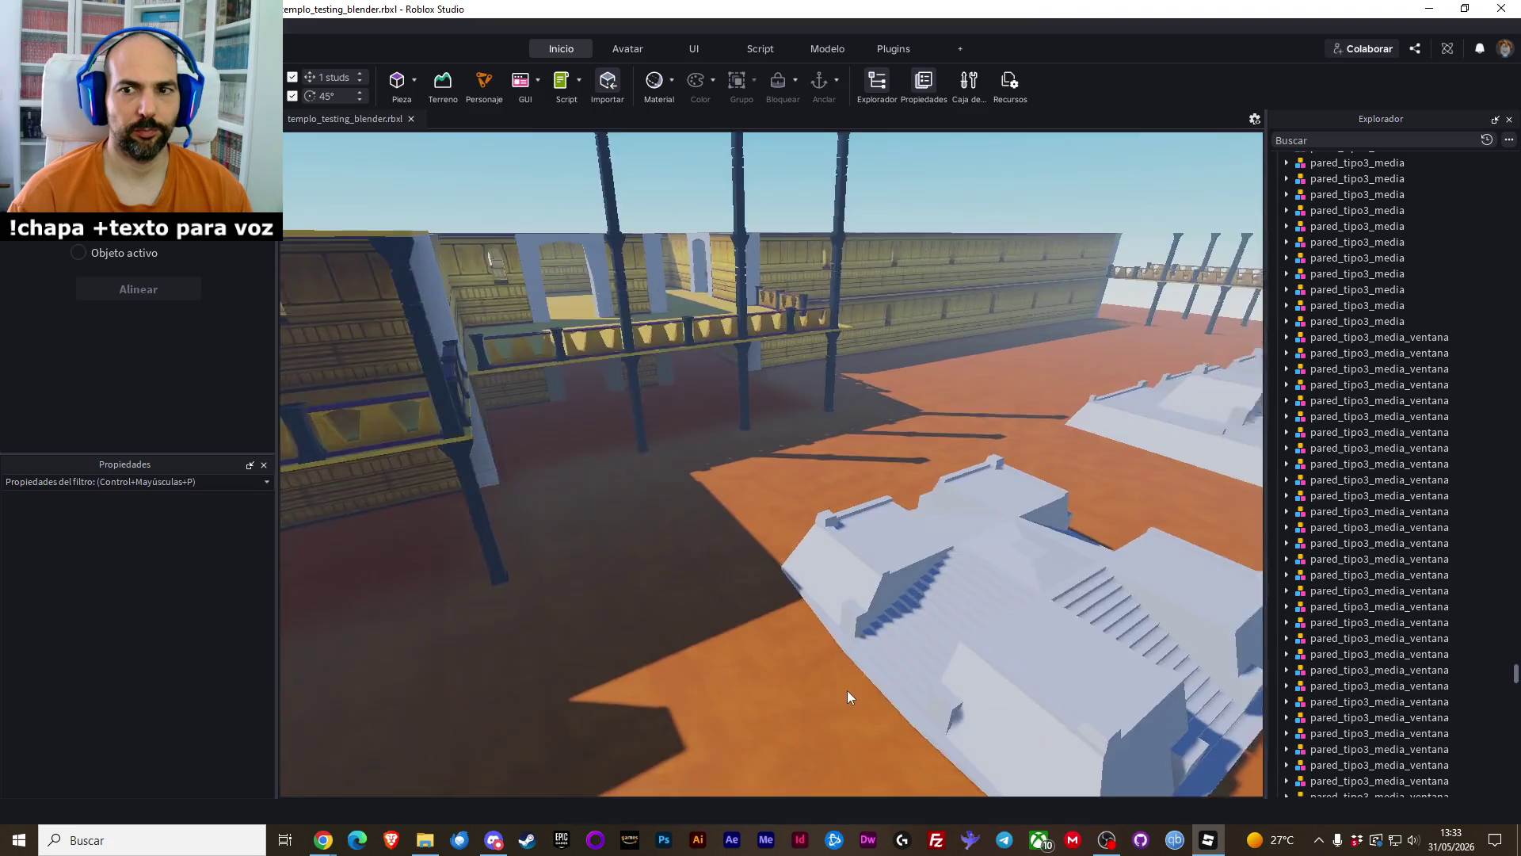
key(Right)
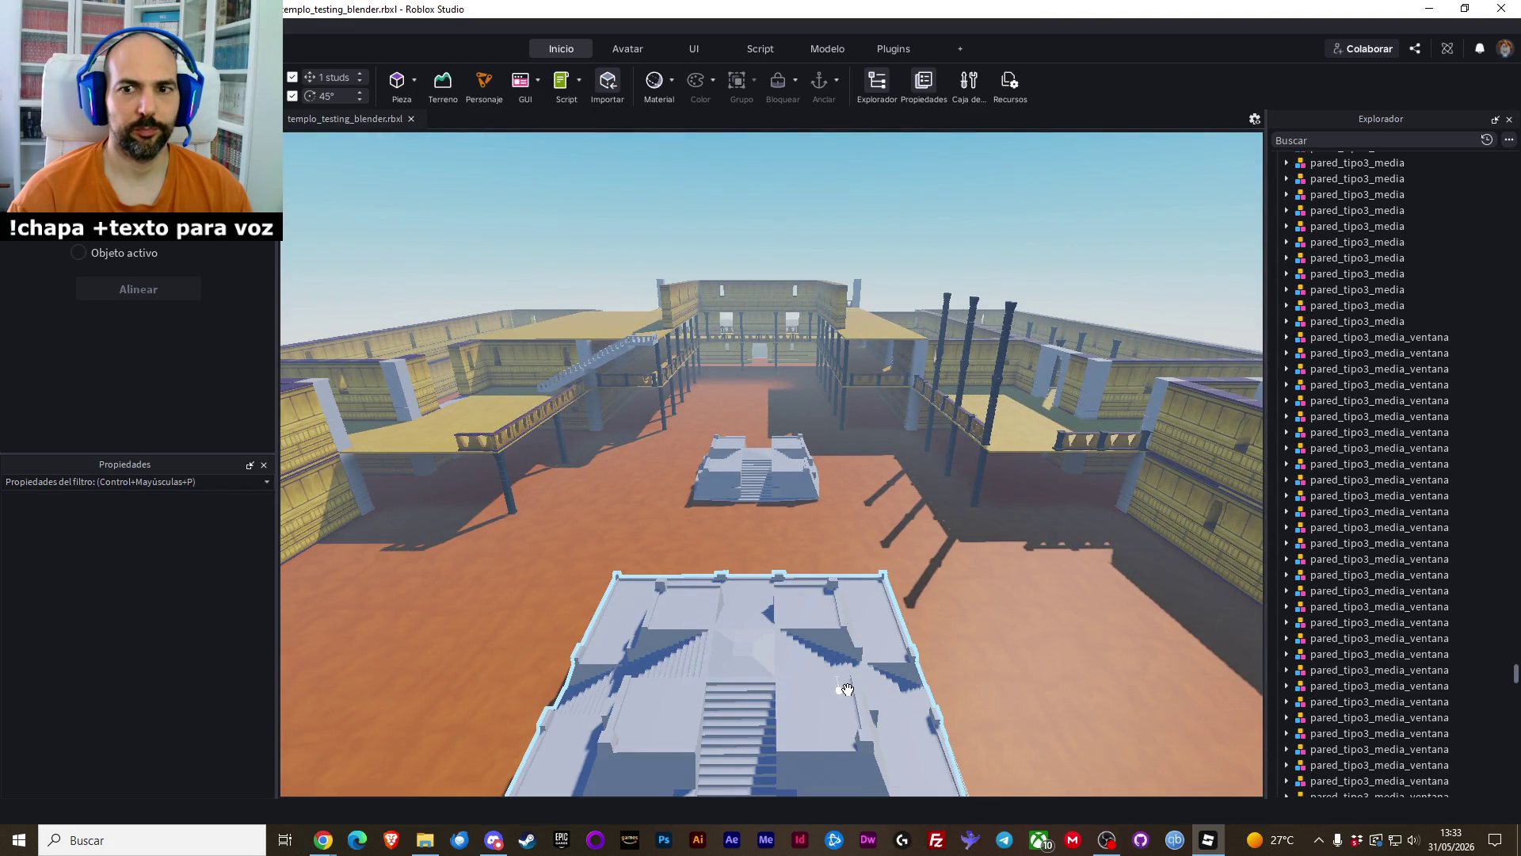
key(q)
key(Right)
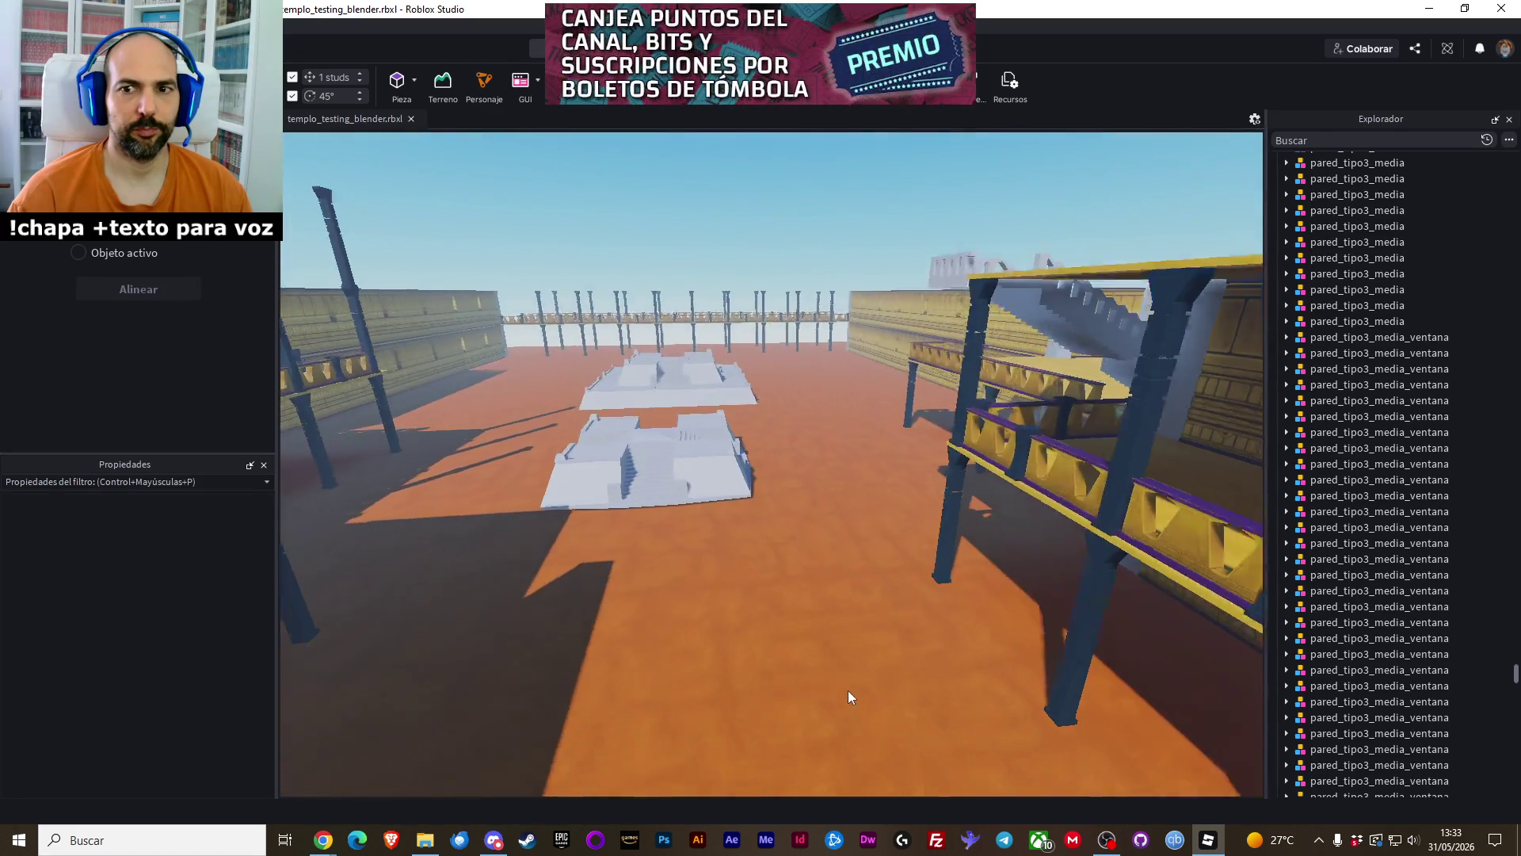
key(e)
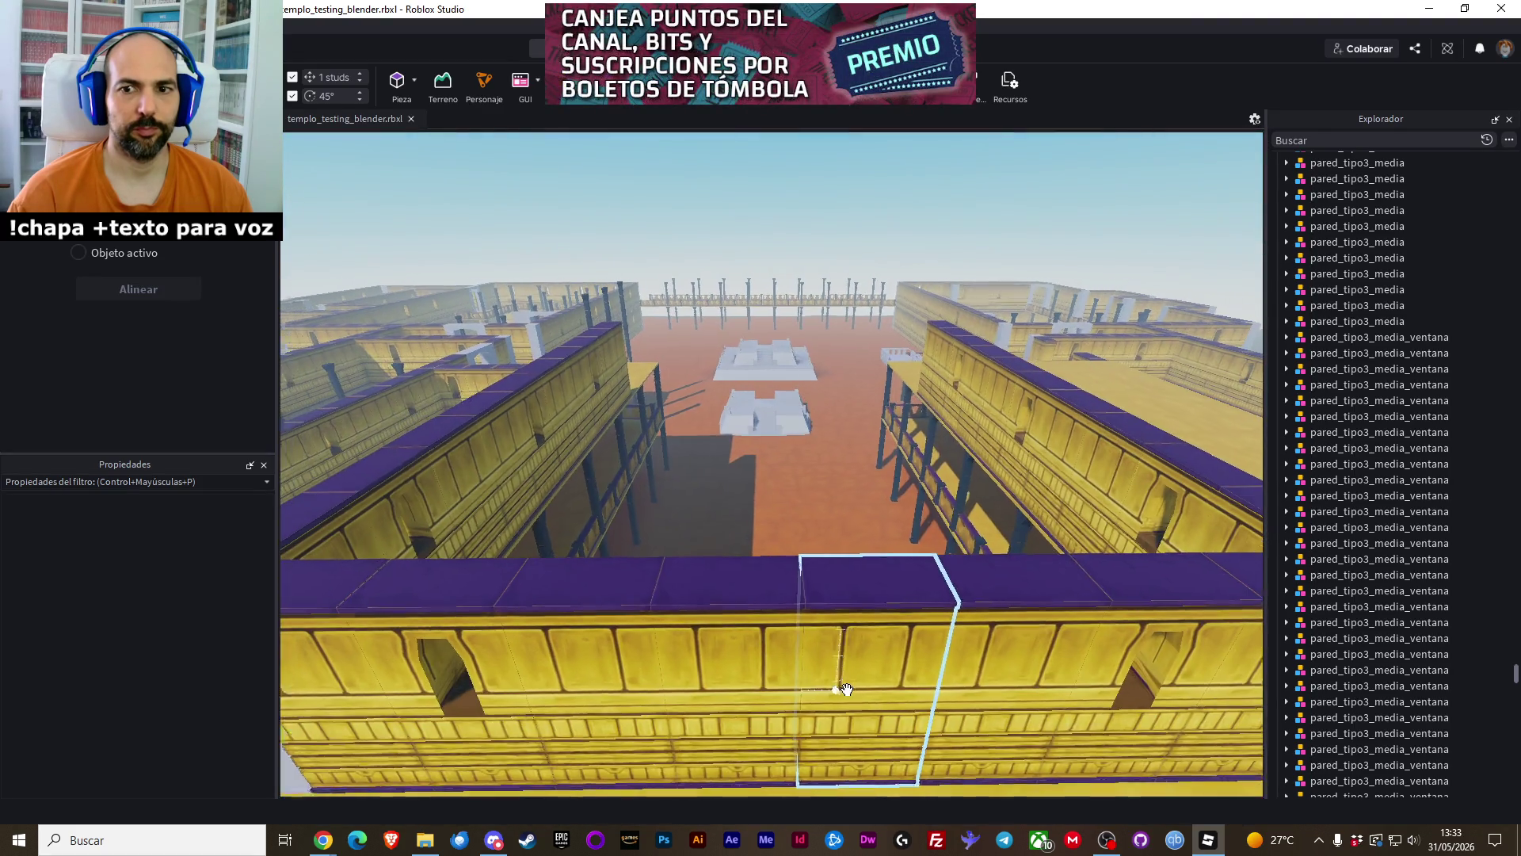
key(s)
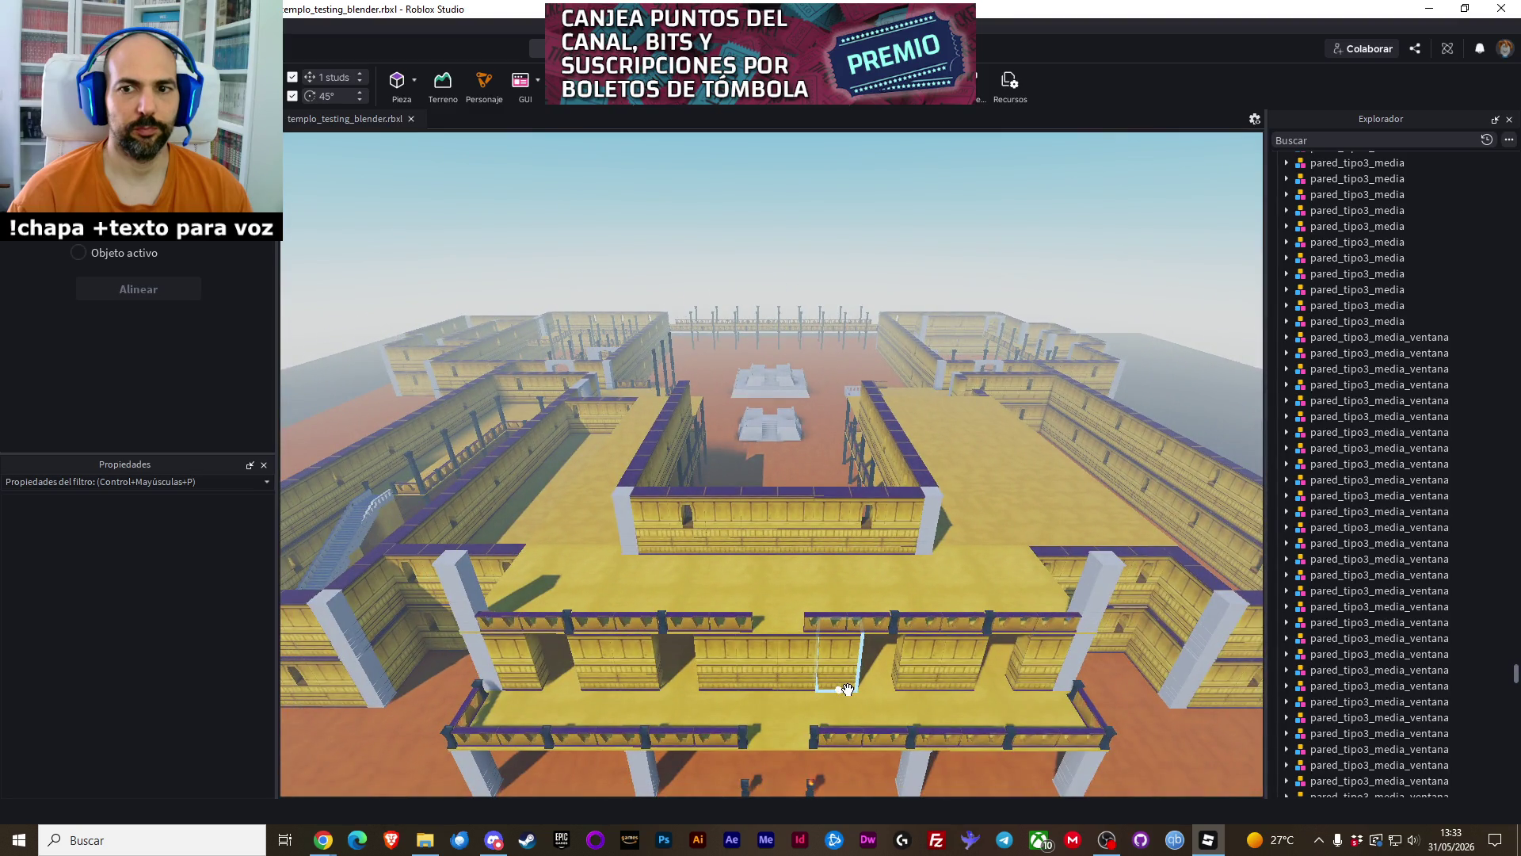
Focus on altar_grande_tipo1 and set its PrimaryPart to Cubo
click(769, 426)
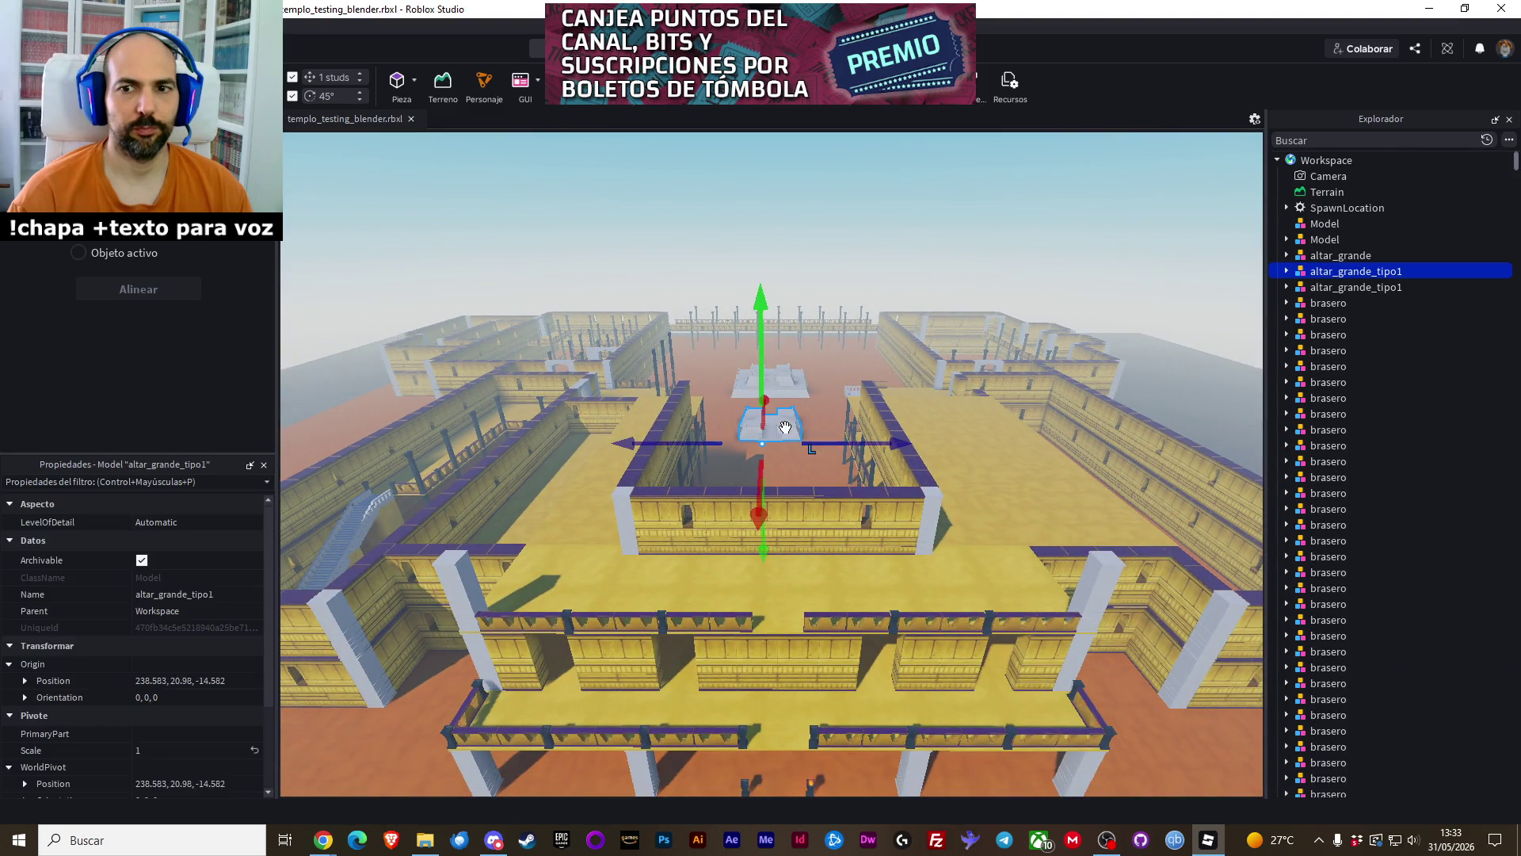
key(w)
key(f)
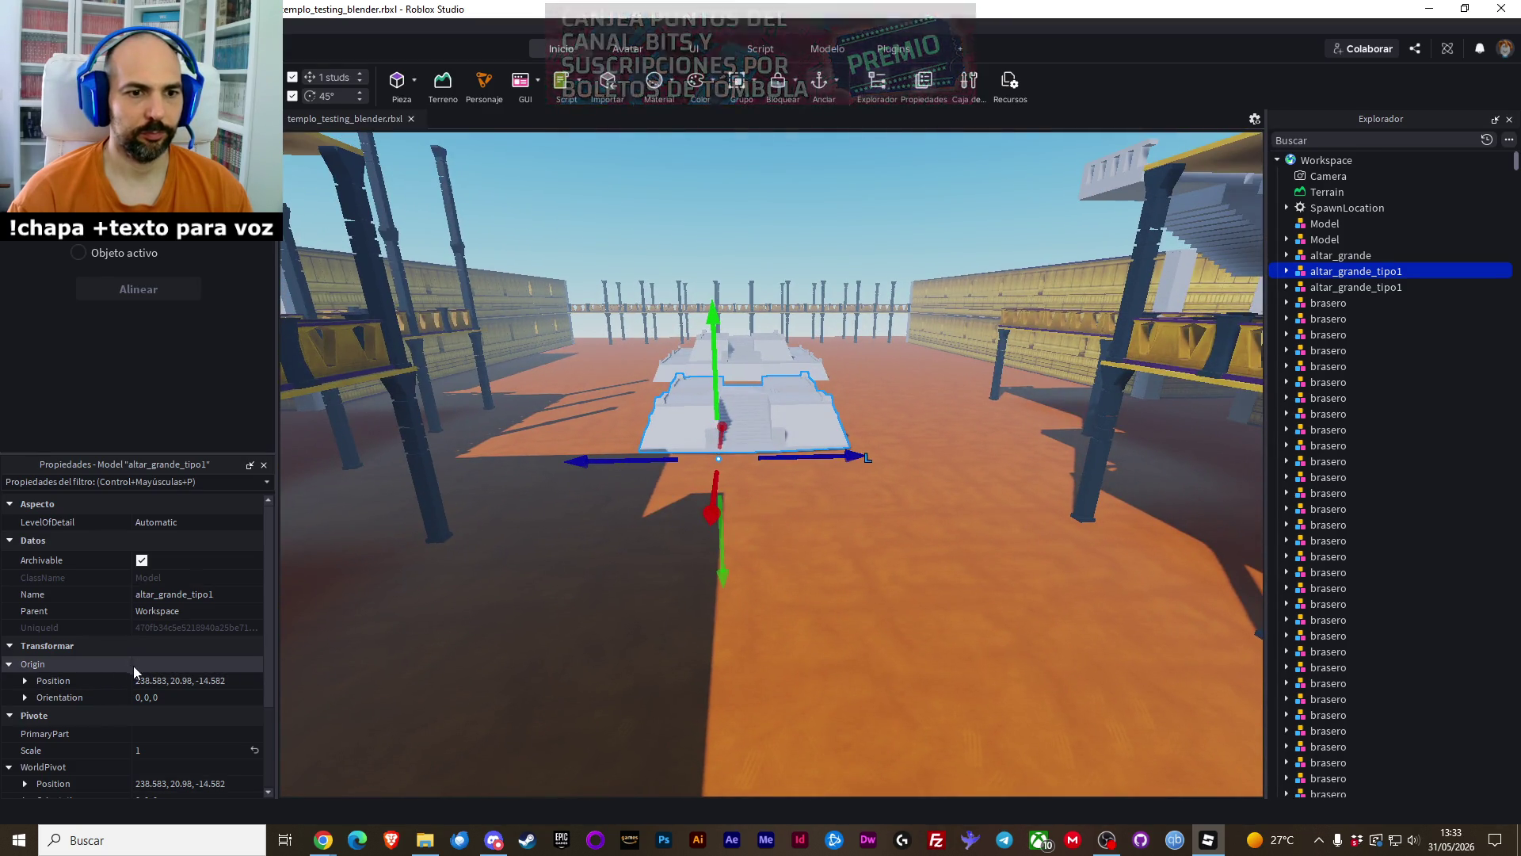
click(154, 666)
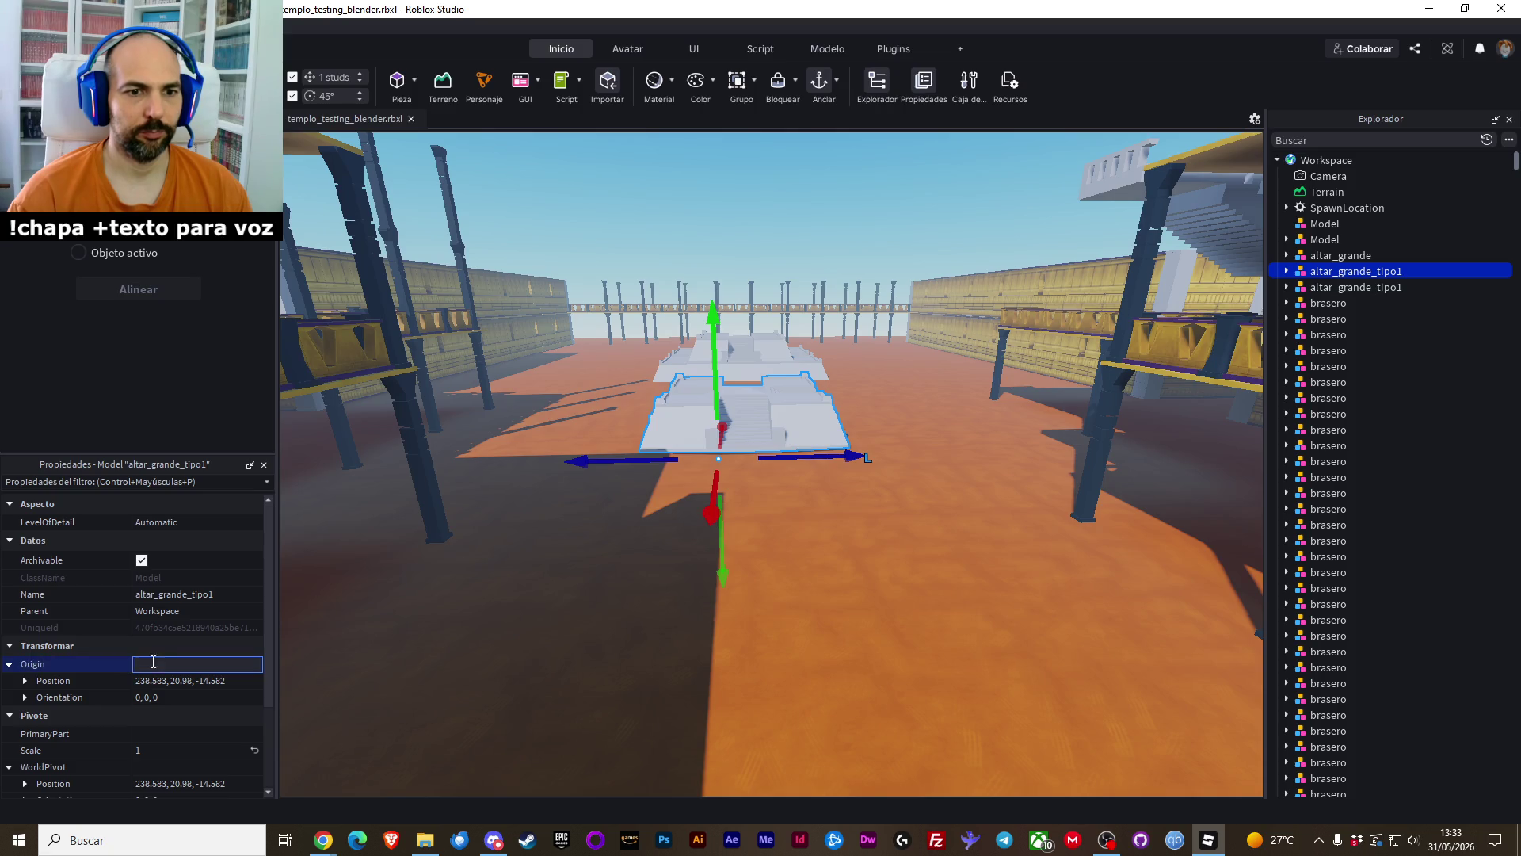
click(172, 734)
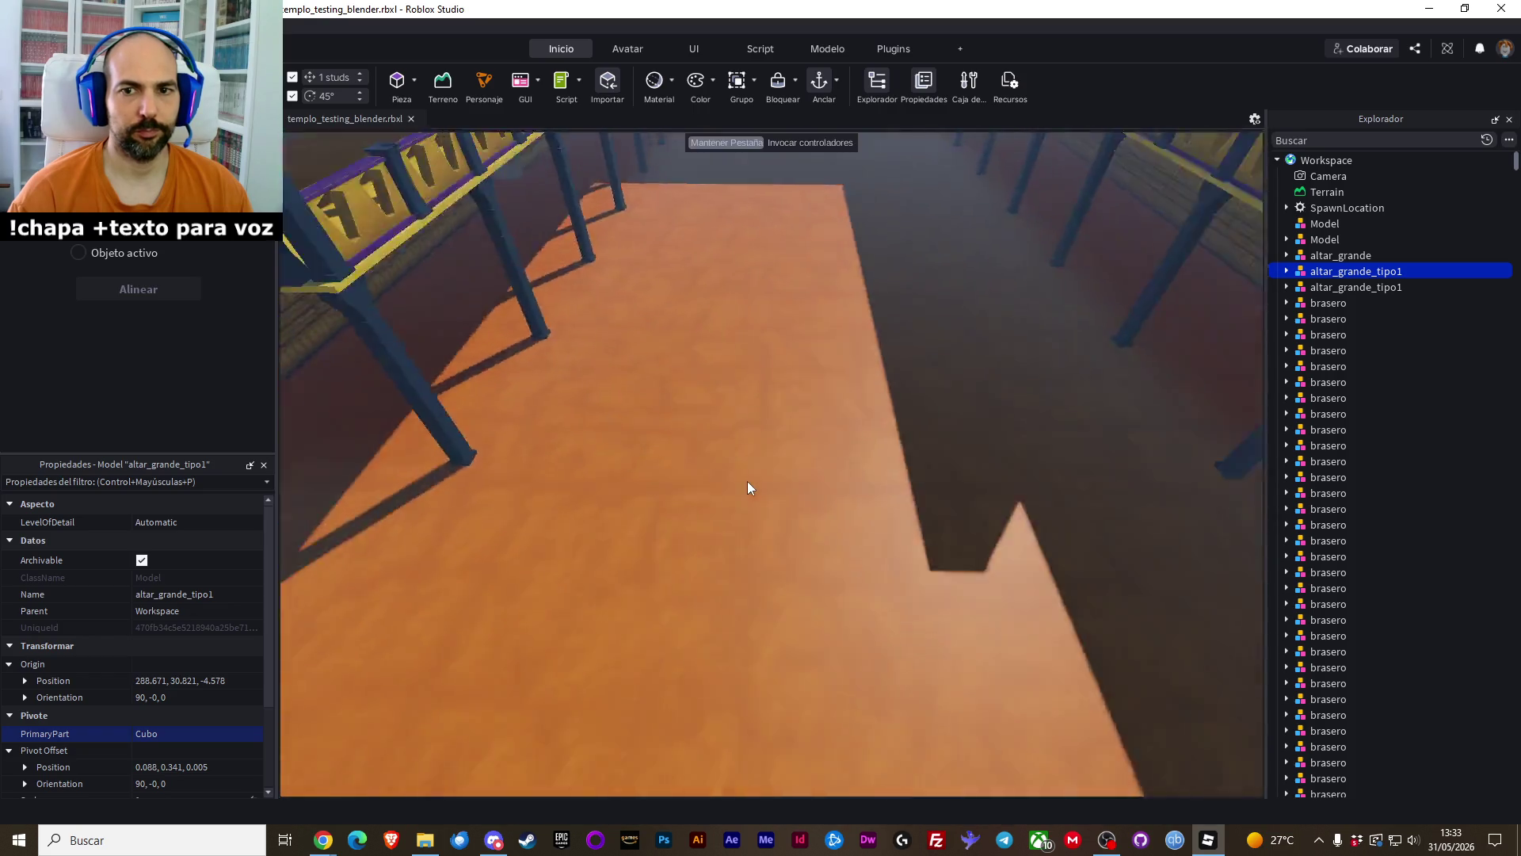
Slide altar_grande_tipo1 about 171 studs and further along the floor, ending at X 286.671
scroll(748, 482, down, 5)
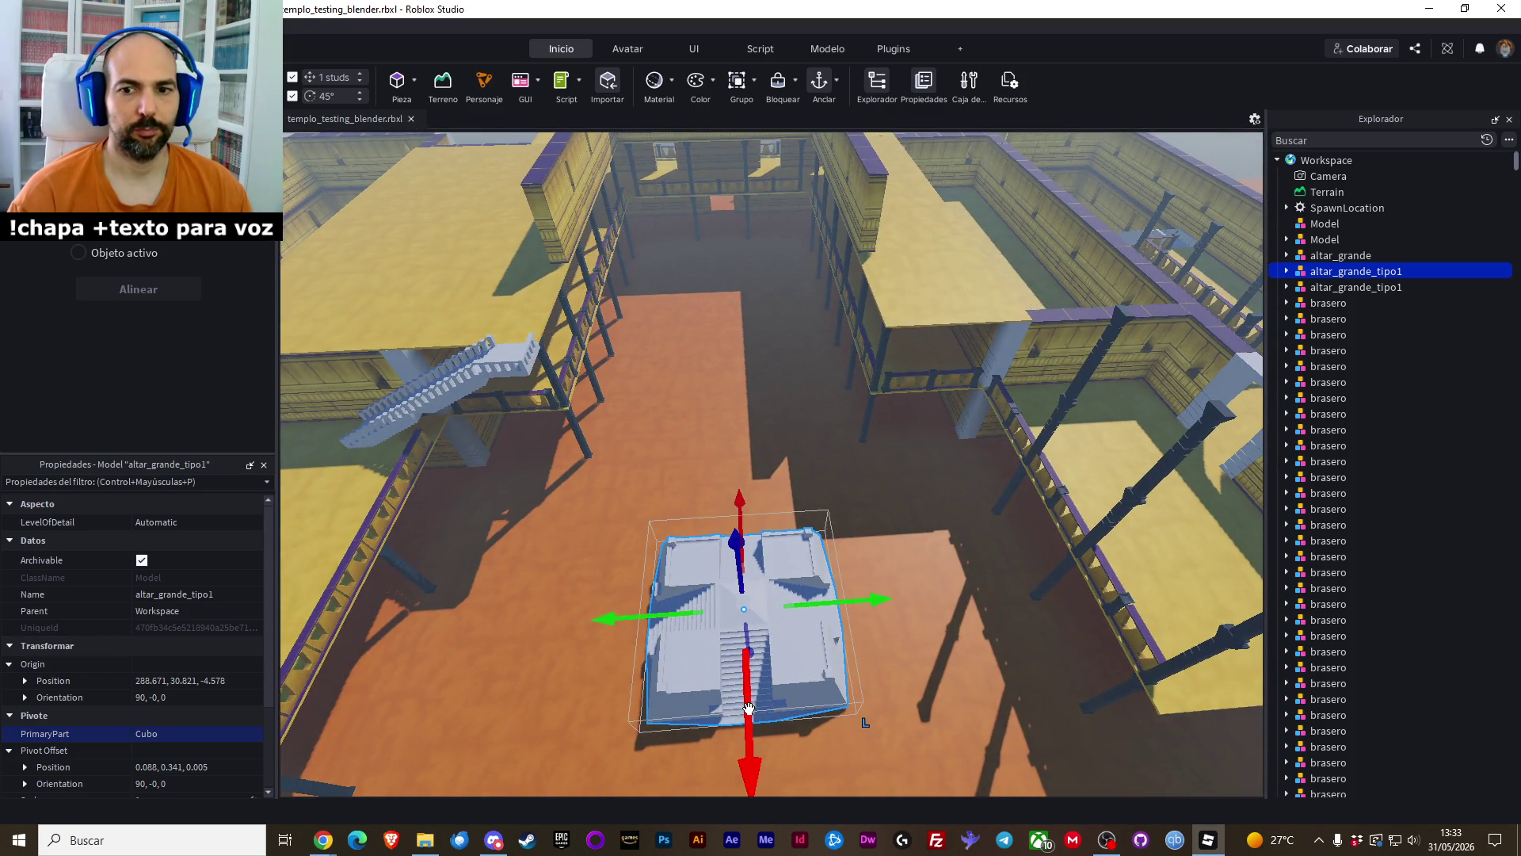
drag(752, 708, 734, 410)
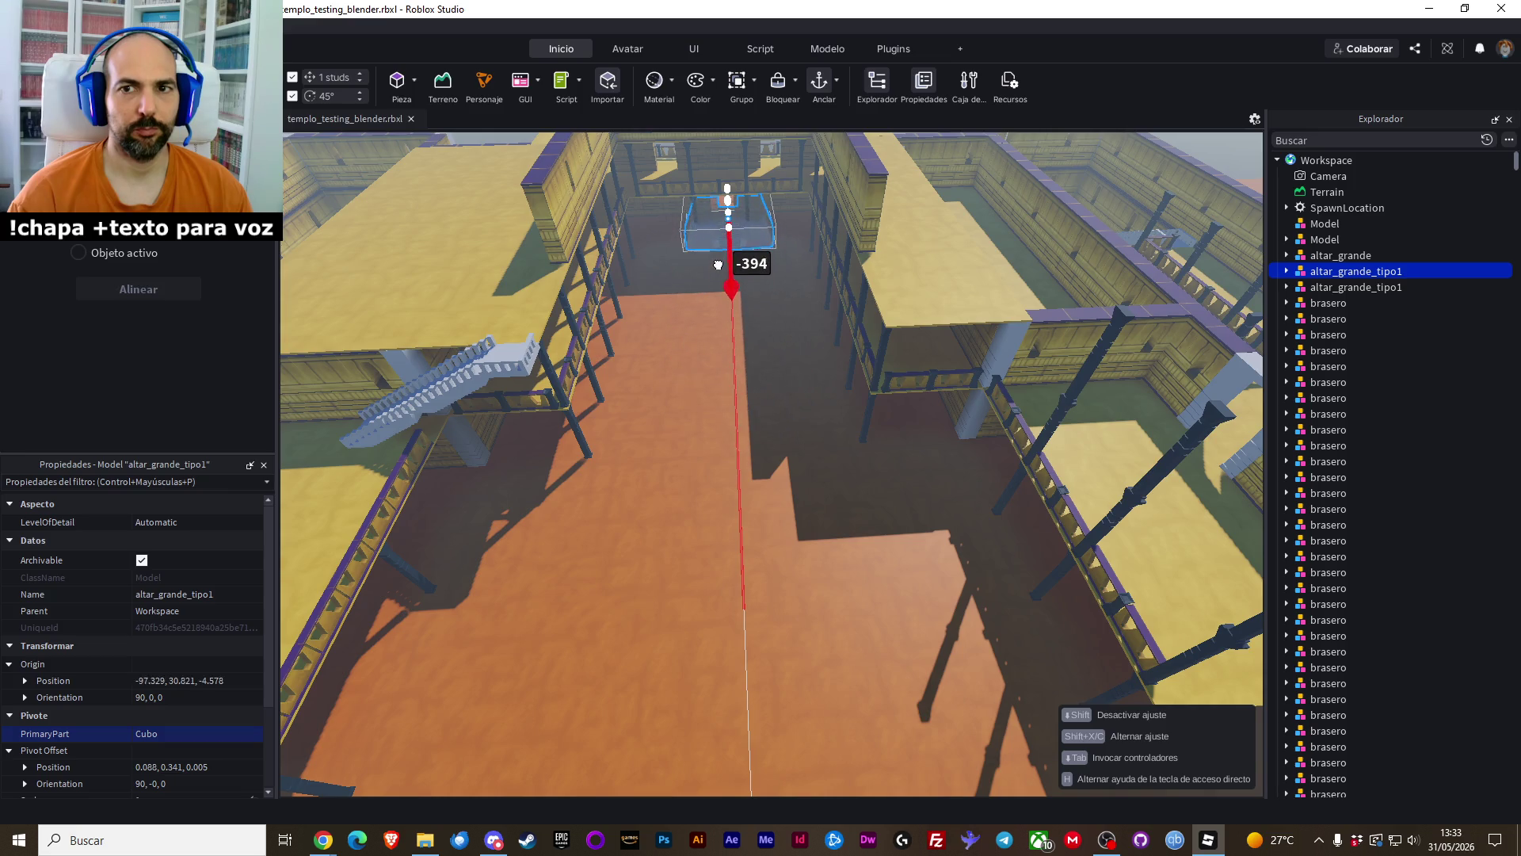
drag(718, 265, 756, 384)
scroll(721, 265, up, 5)
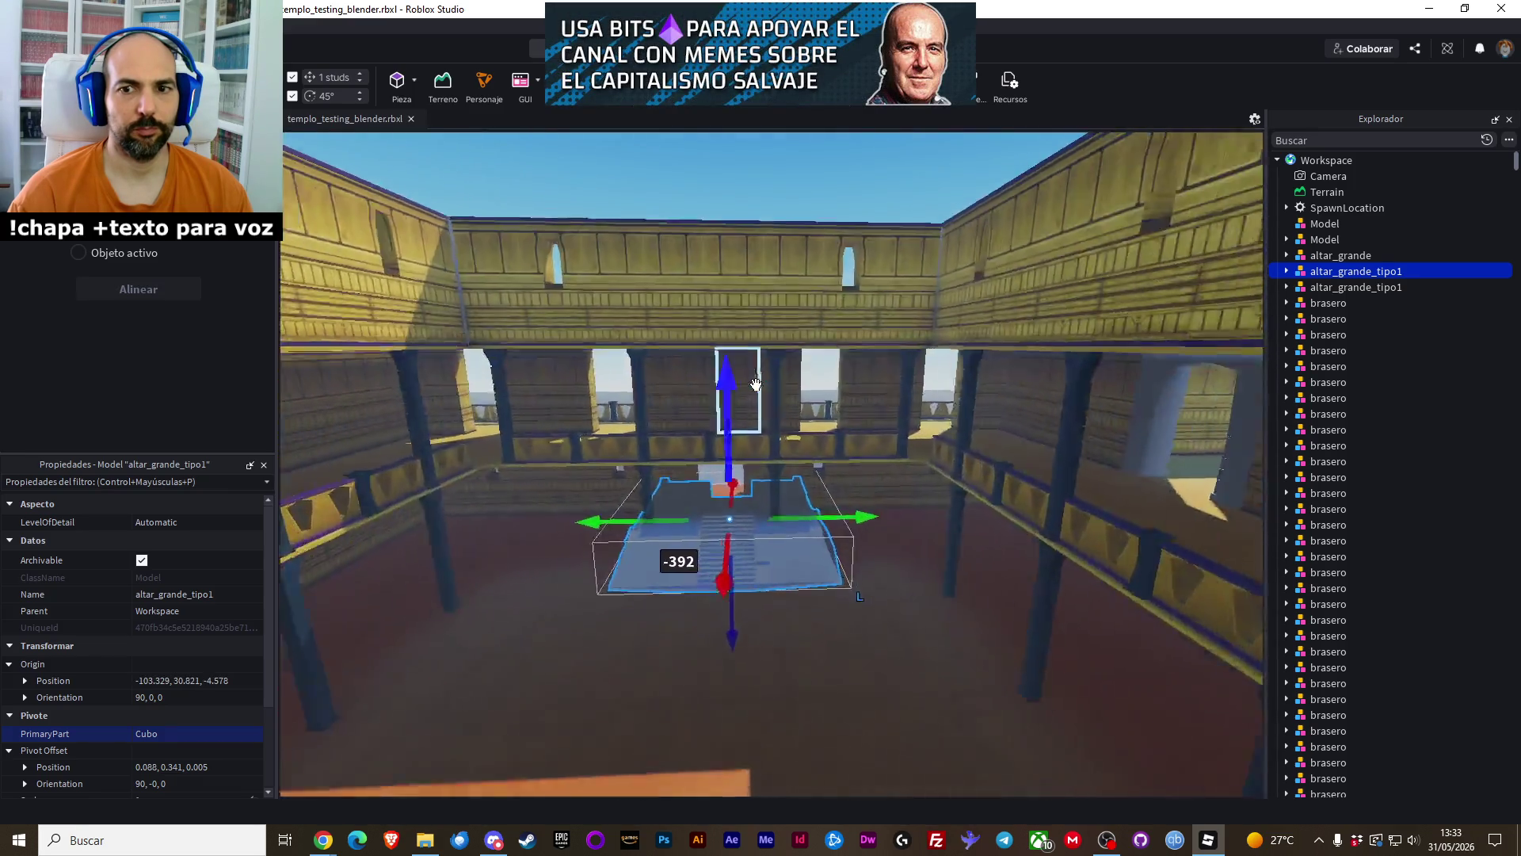
scroll(756, 385, up, 10)
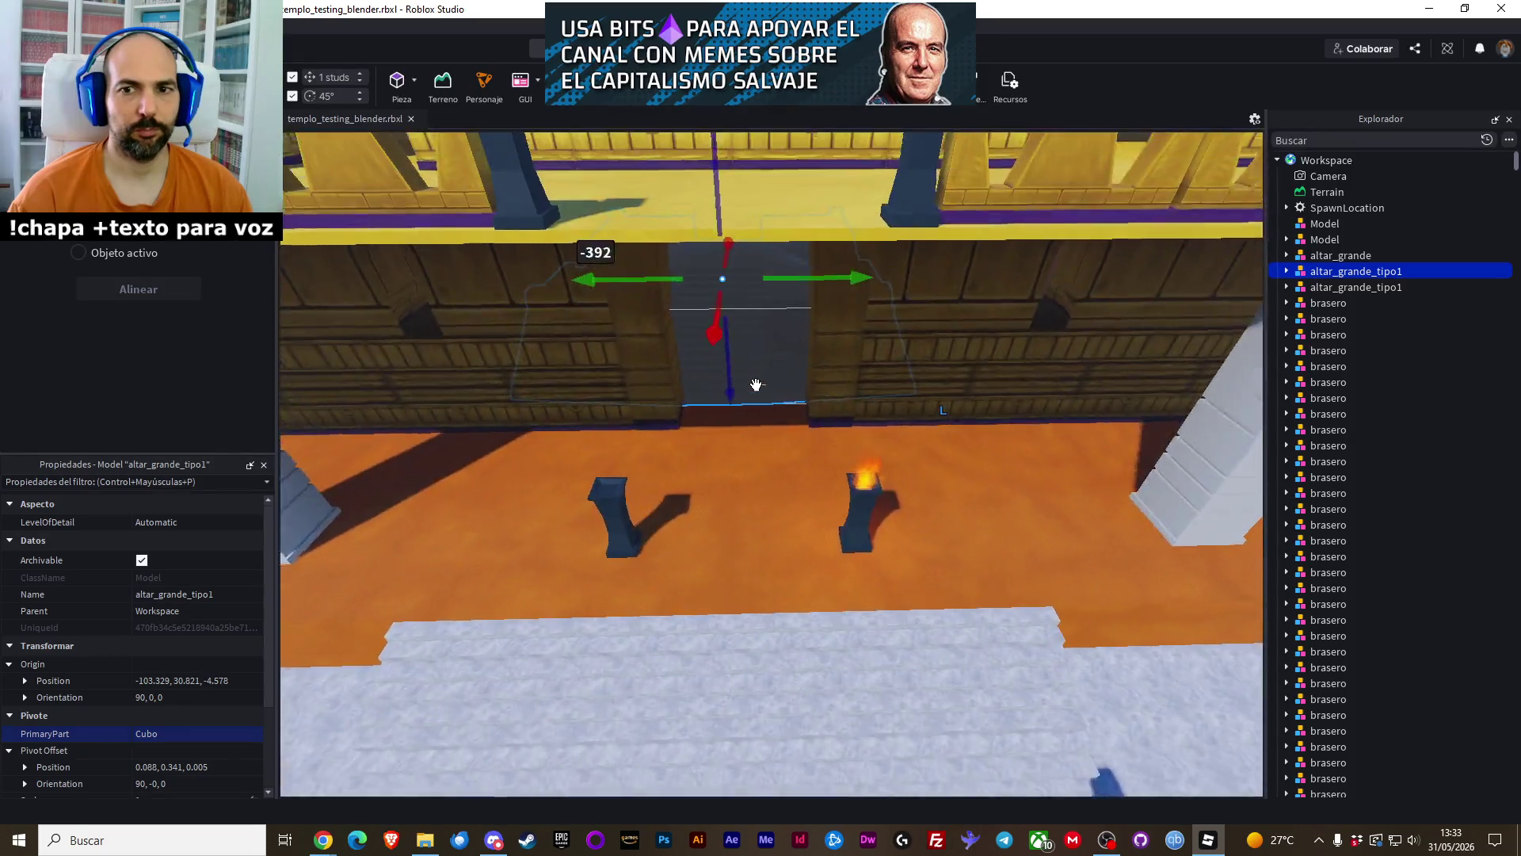
scroll(756, 386, up, 5)
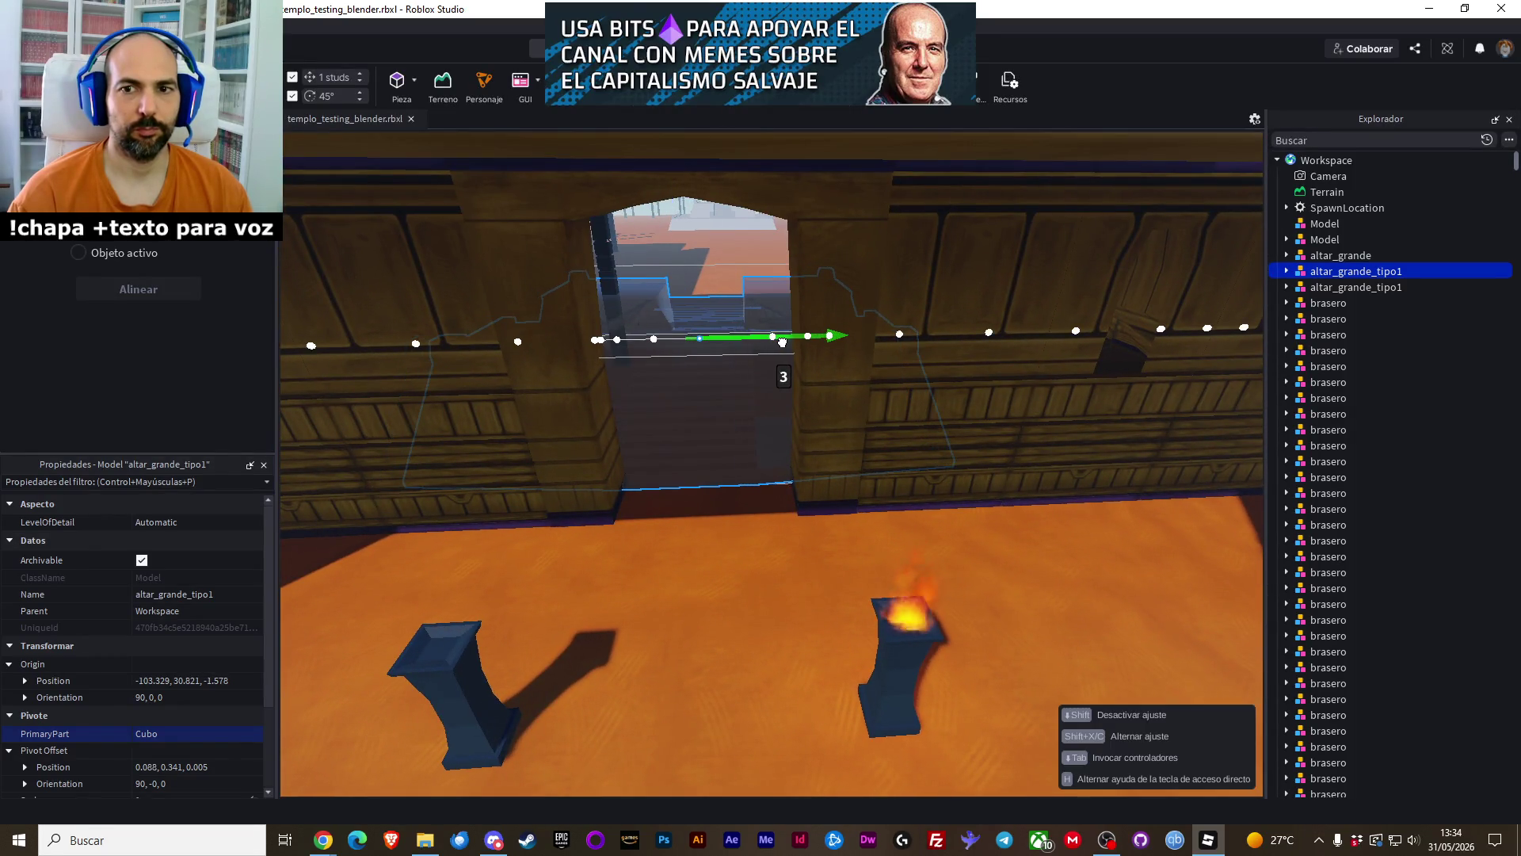
scroll(757, 422, down, 10)
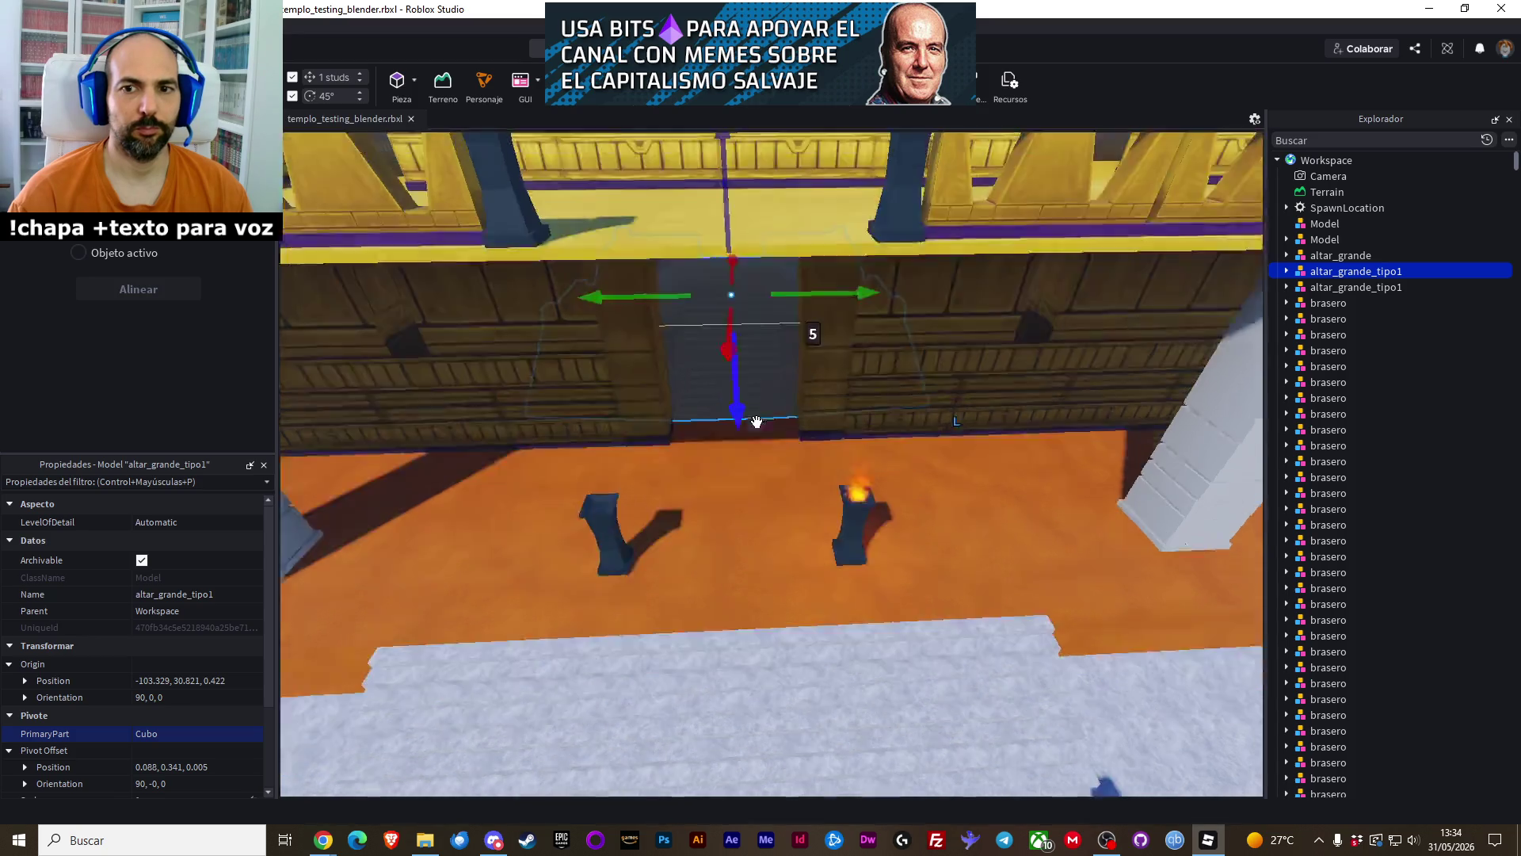
scroll(758, 419, up, 8)
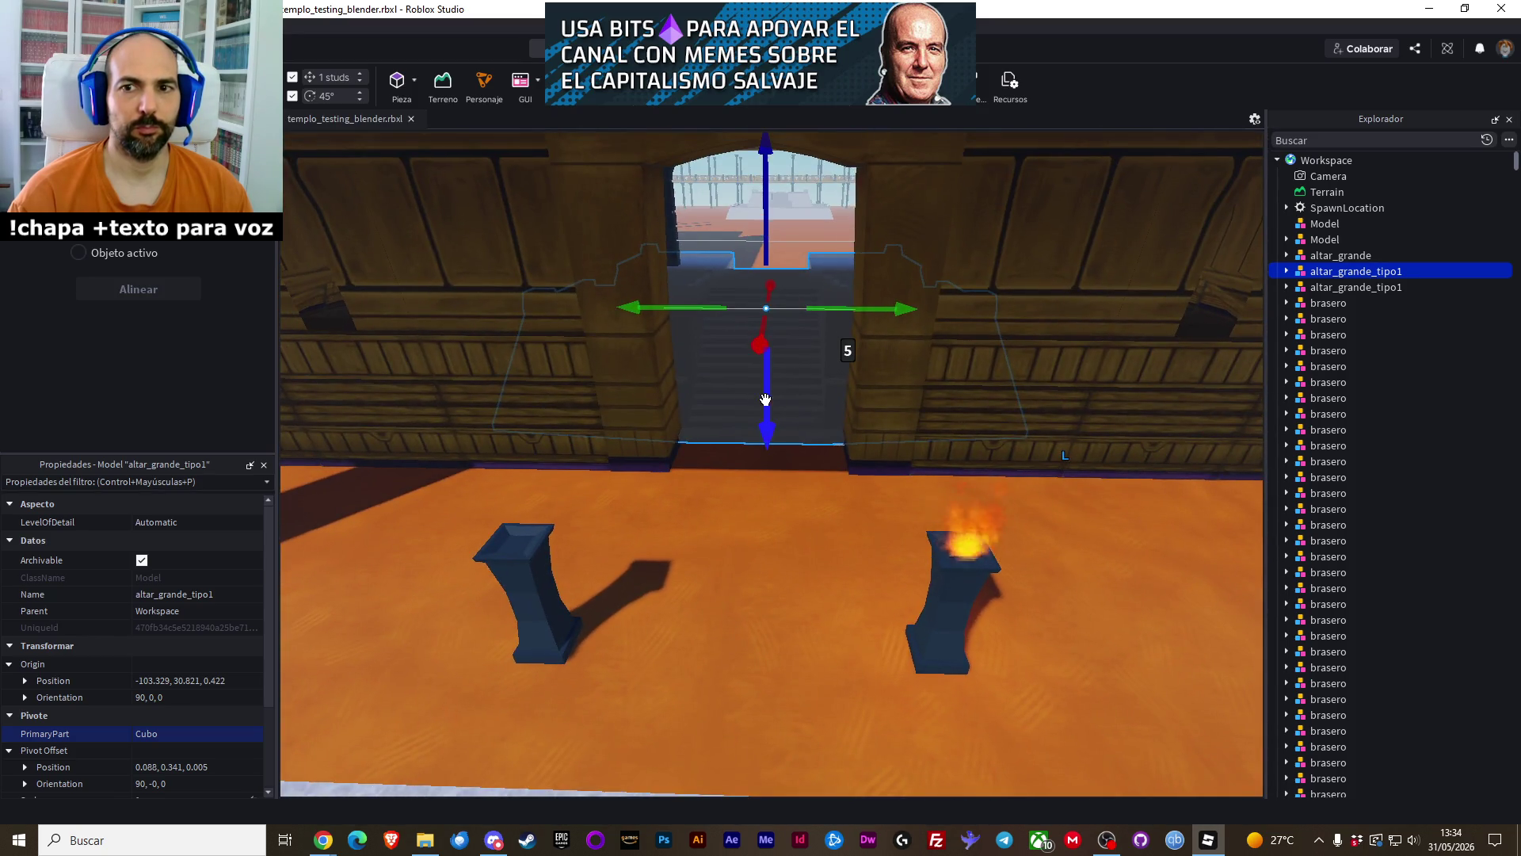
drag(853, 320, 850, 317)
scroll(833, 529, down, 8)
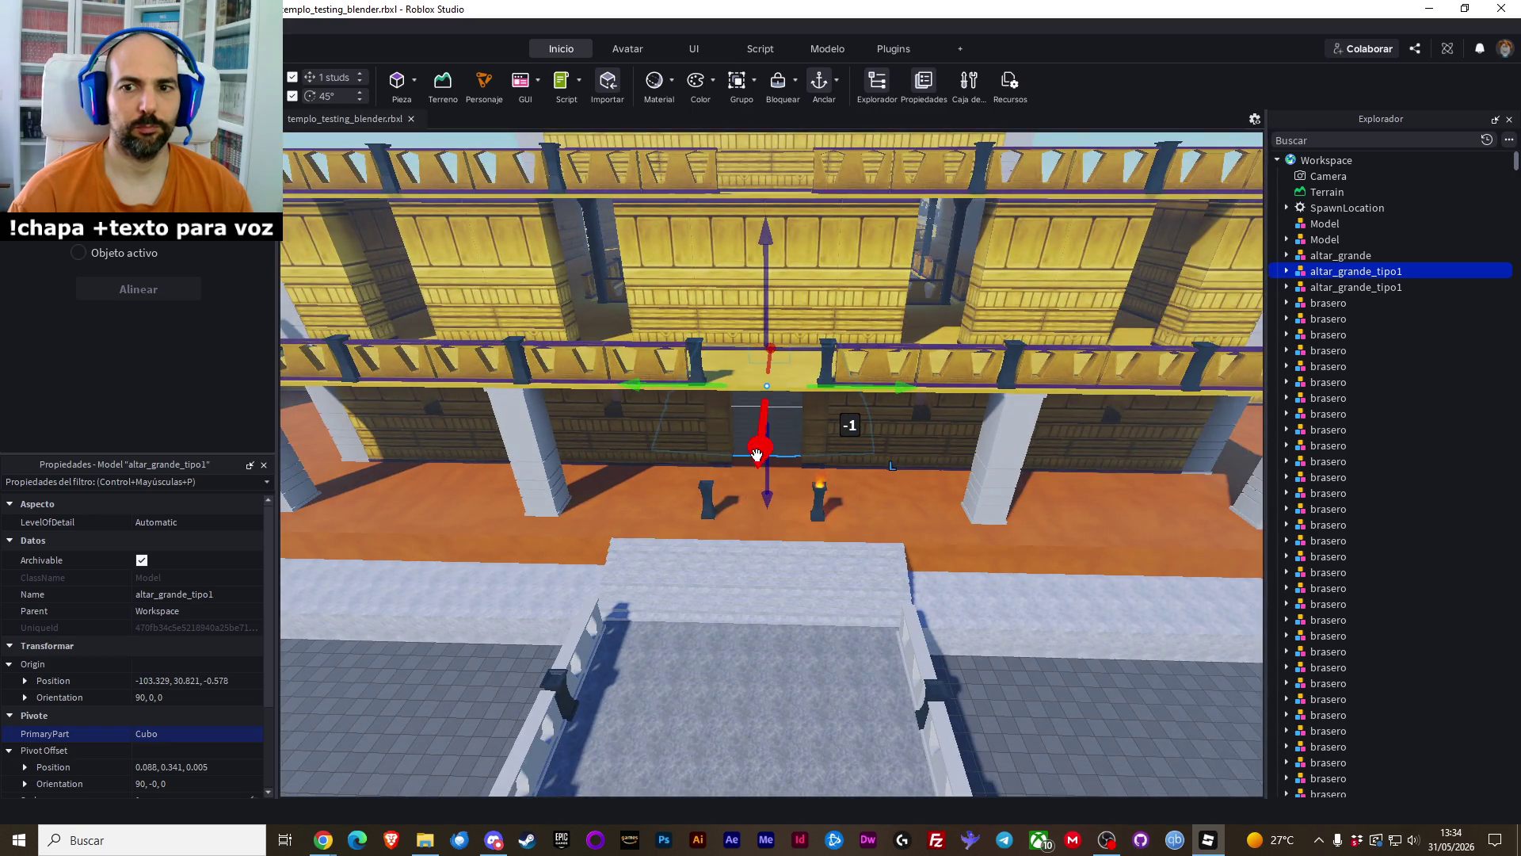
mouse_move(757, 454)
mouse_down()
mouse_move(777, 272)
mouse_move(760, 316)
mouse_move(773, 294)
mouse_up()
key(f)
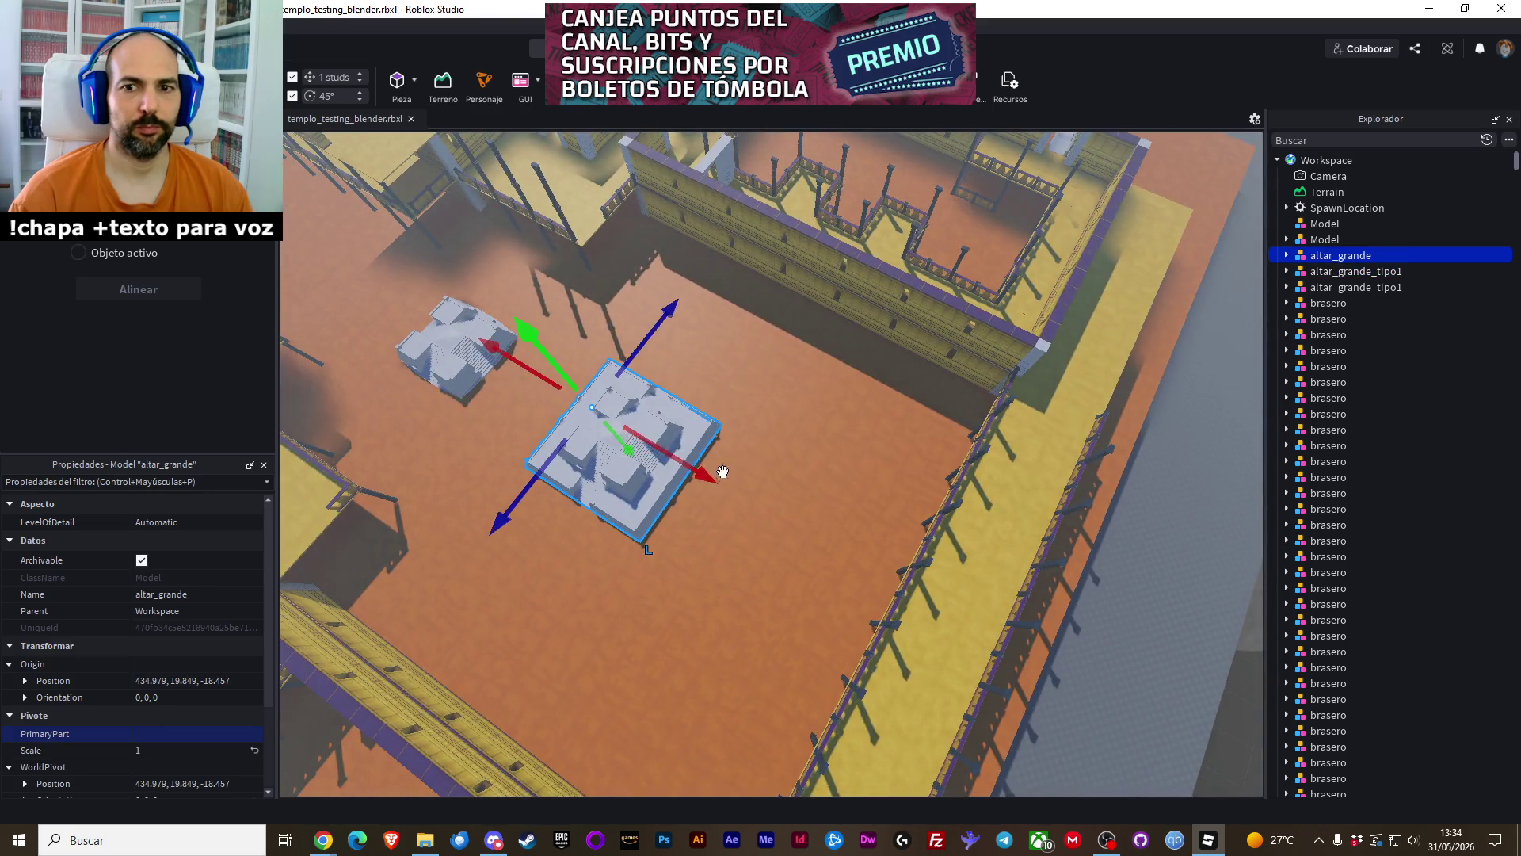
Slide altar_grande about 156 studs along the courtyard floor to X 590.979
mouse_move(722, 475)
mouse_down()
mouse_move(764, 464)
mouse_move(870, 529)
mouse_up()
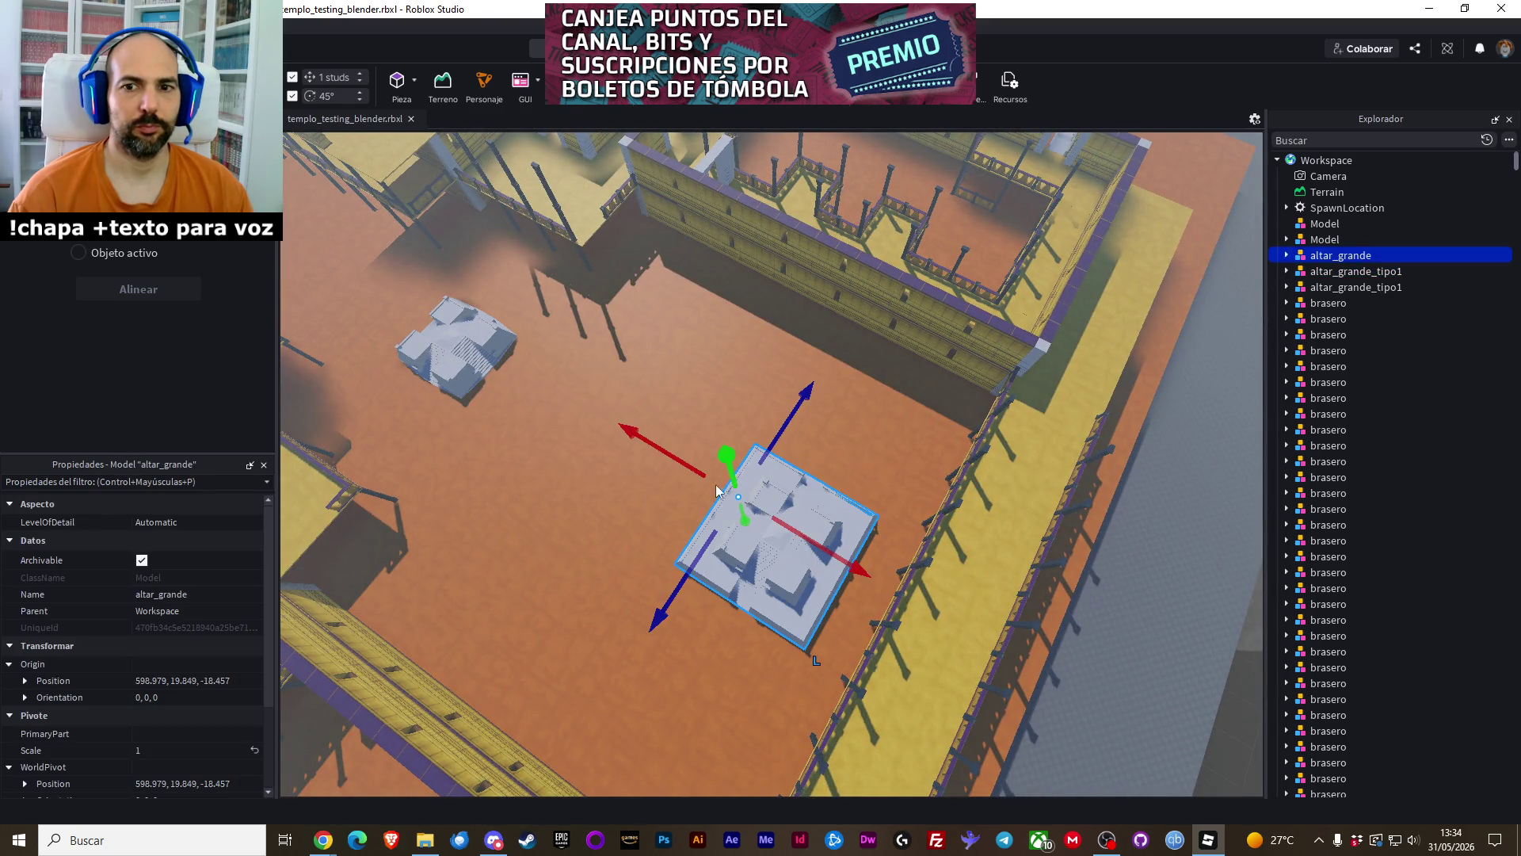
drag(716, 490, 686, 468)
click(773, 339)
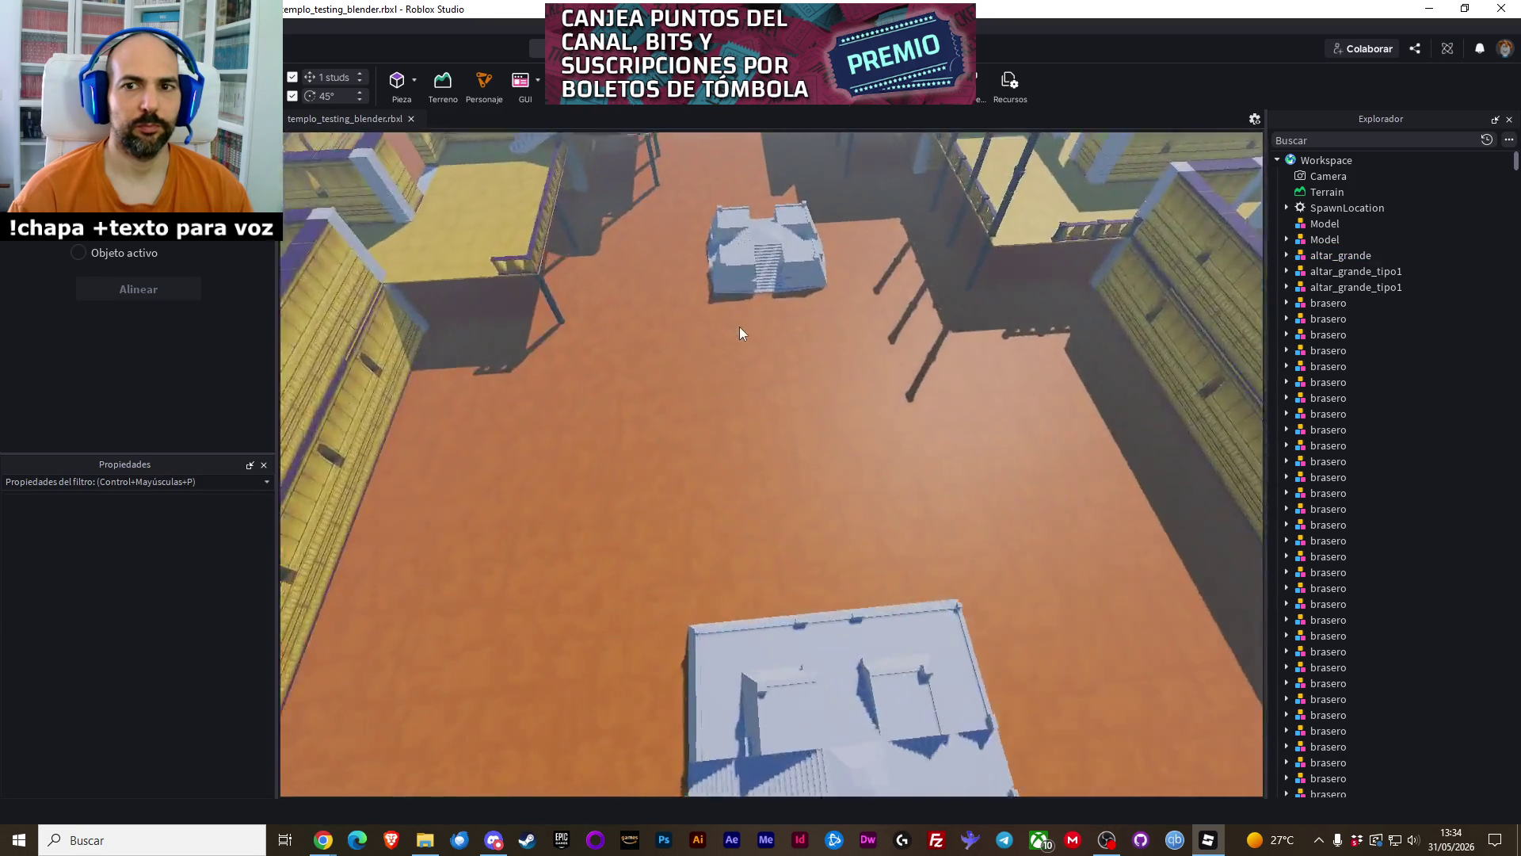
Select a muro_bajo_tipo1 rail by the balcony and focus the view on it
scroll(740, 327, down, 5)
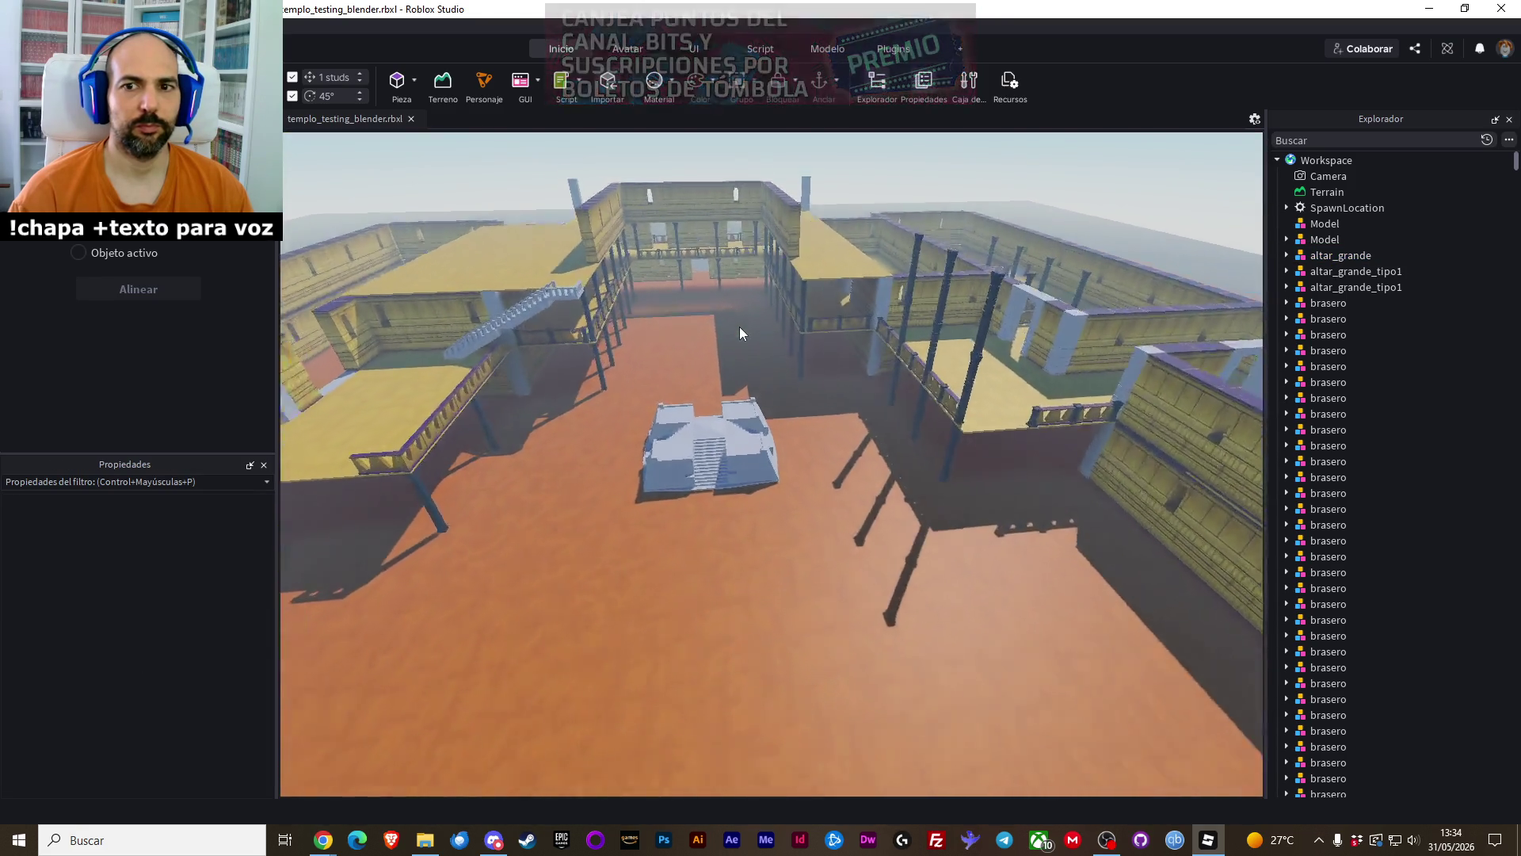
scroll(739, 326, up, 10)
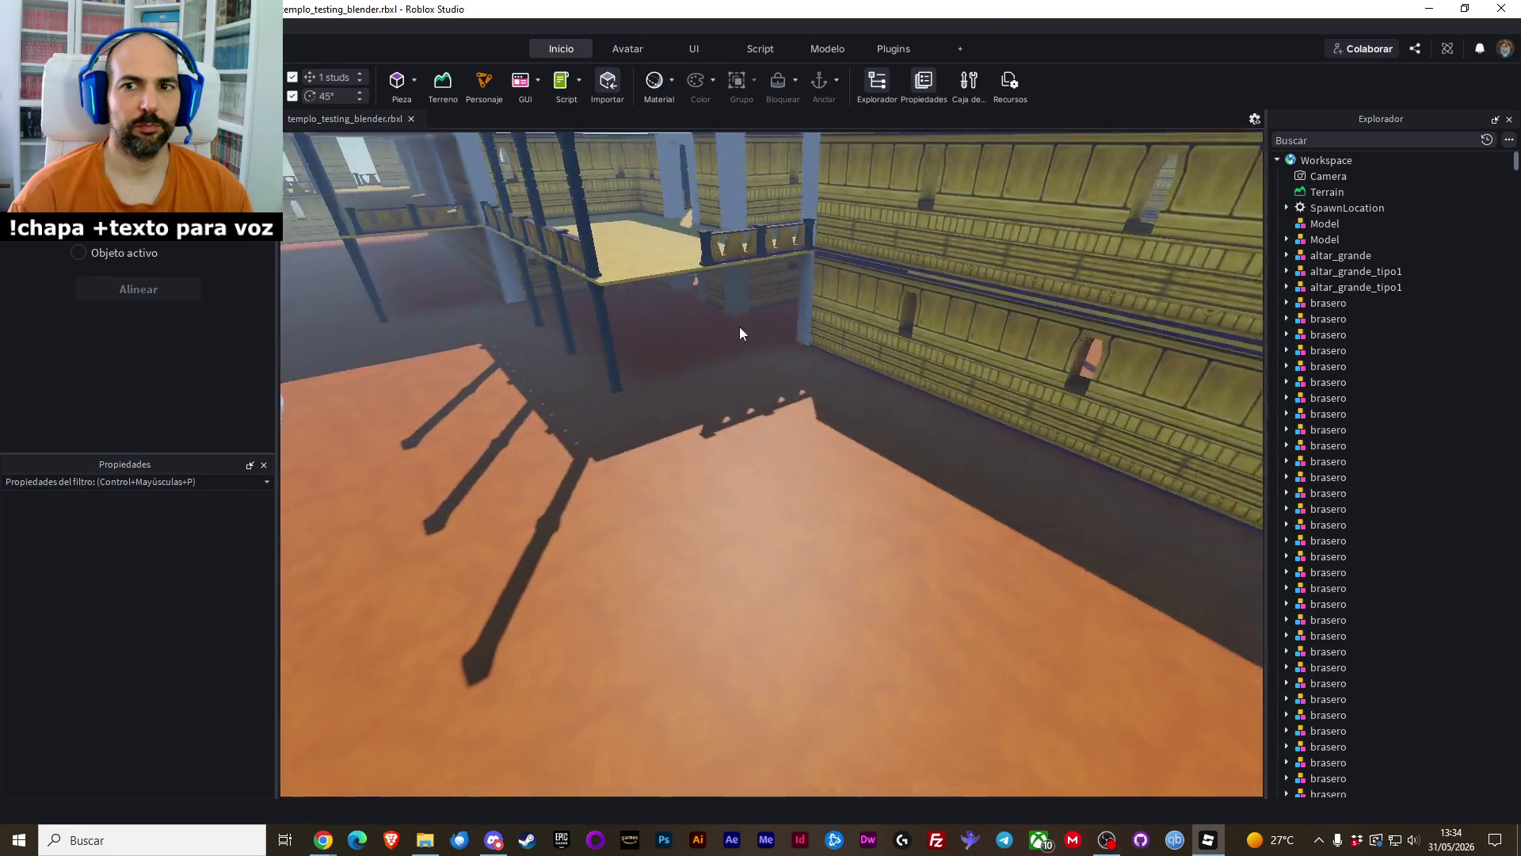
click(820, 245)
key(f)
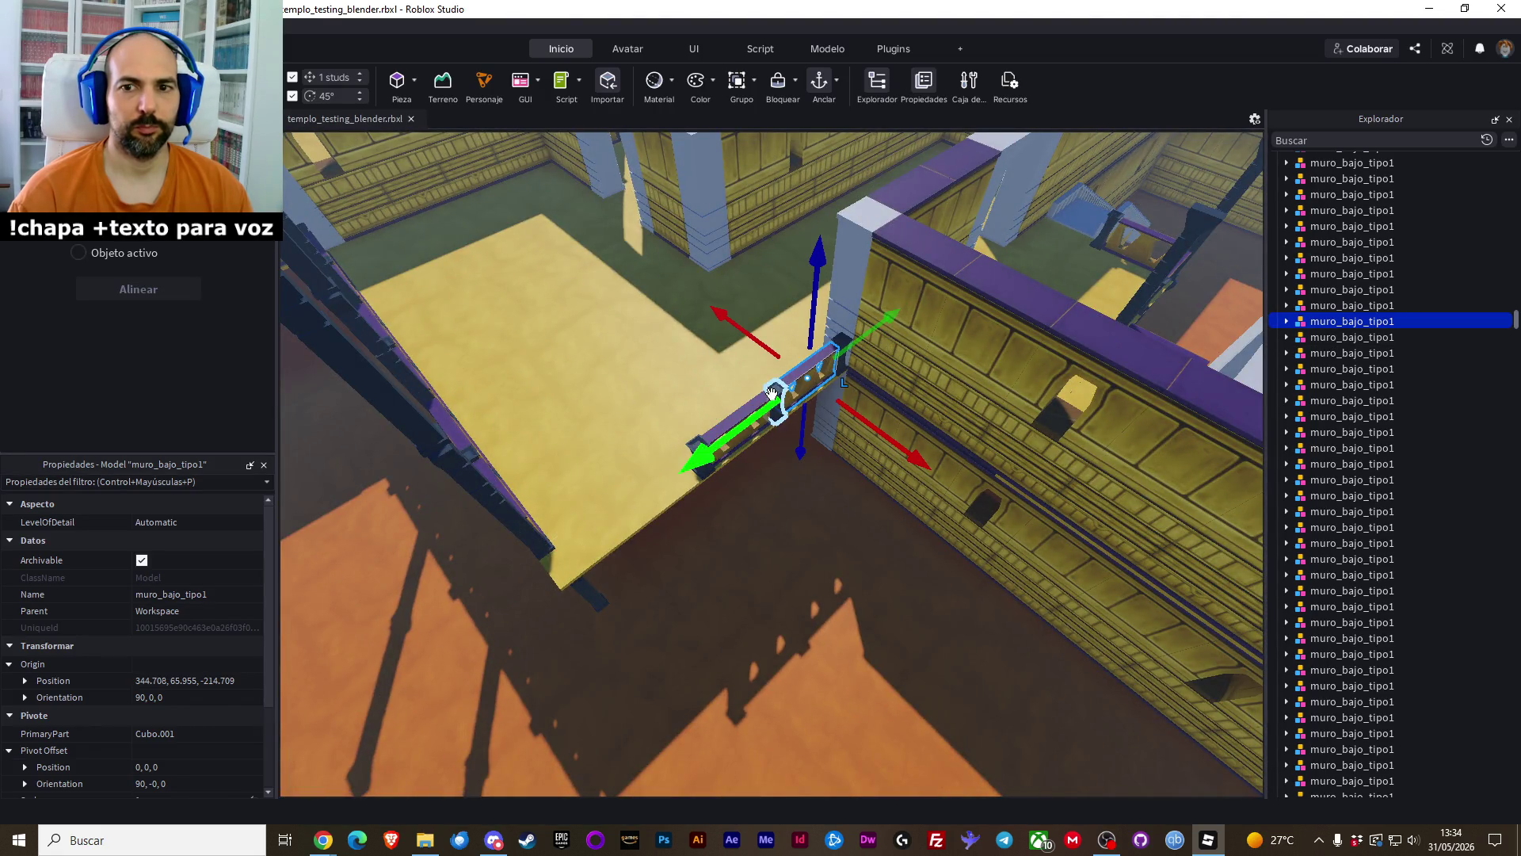
Delete the muro_bajo_tipo1 rail and the light-blue pillar piece
drag(771, 394, 705, 441)
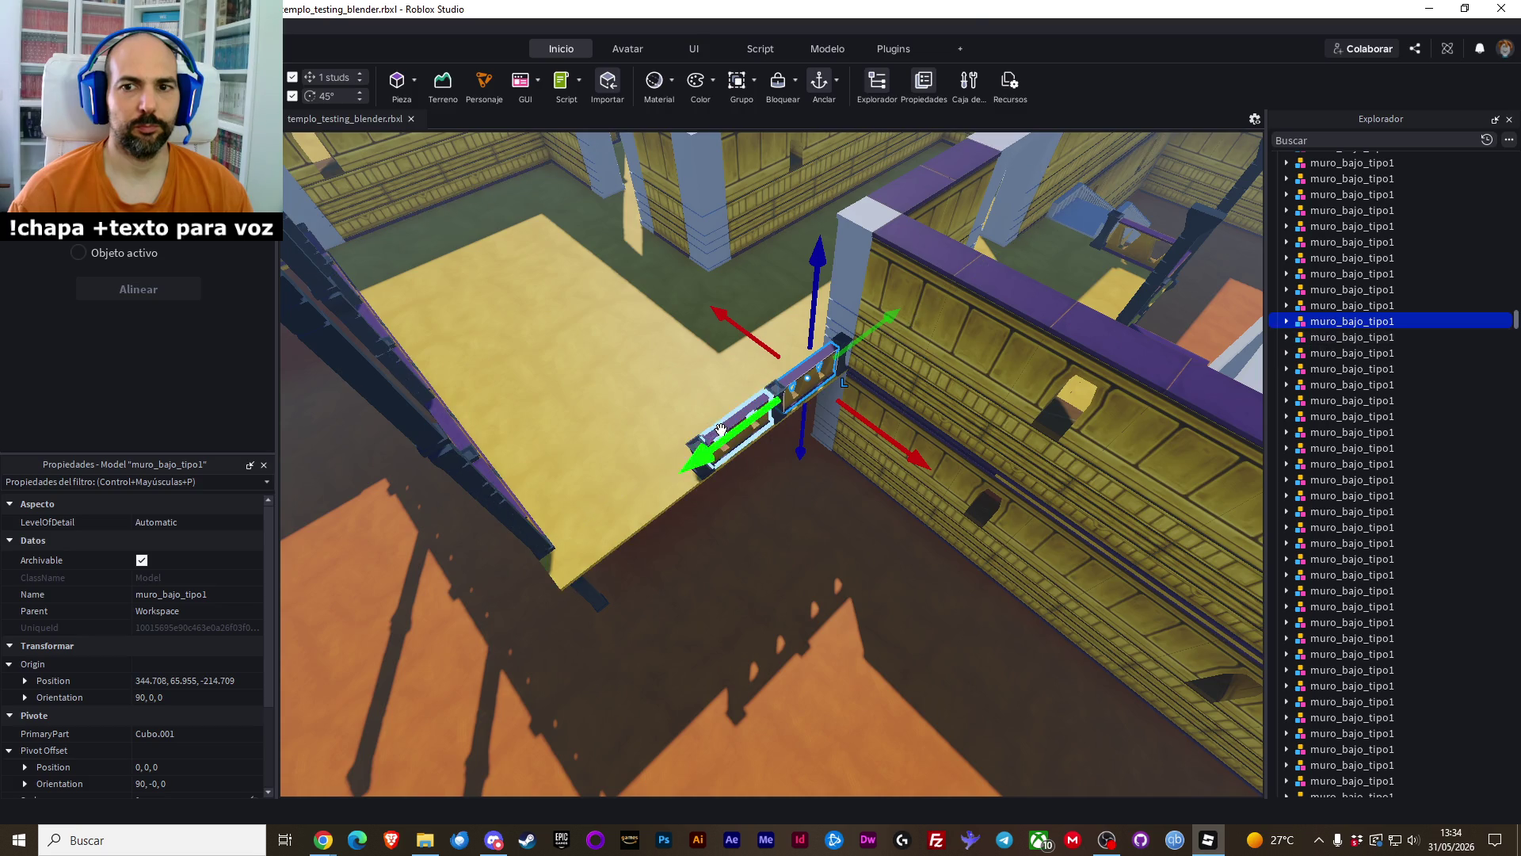
key(Delete)
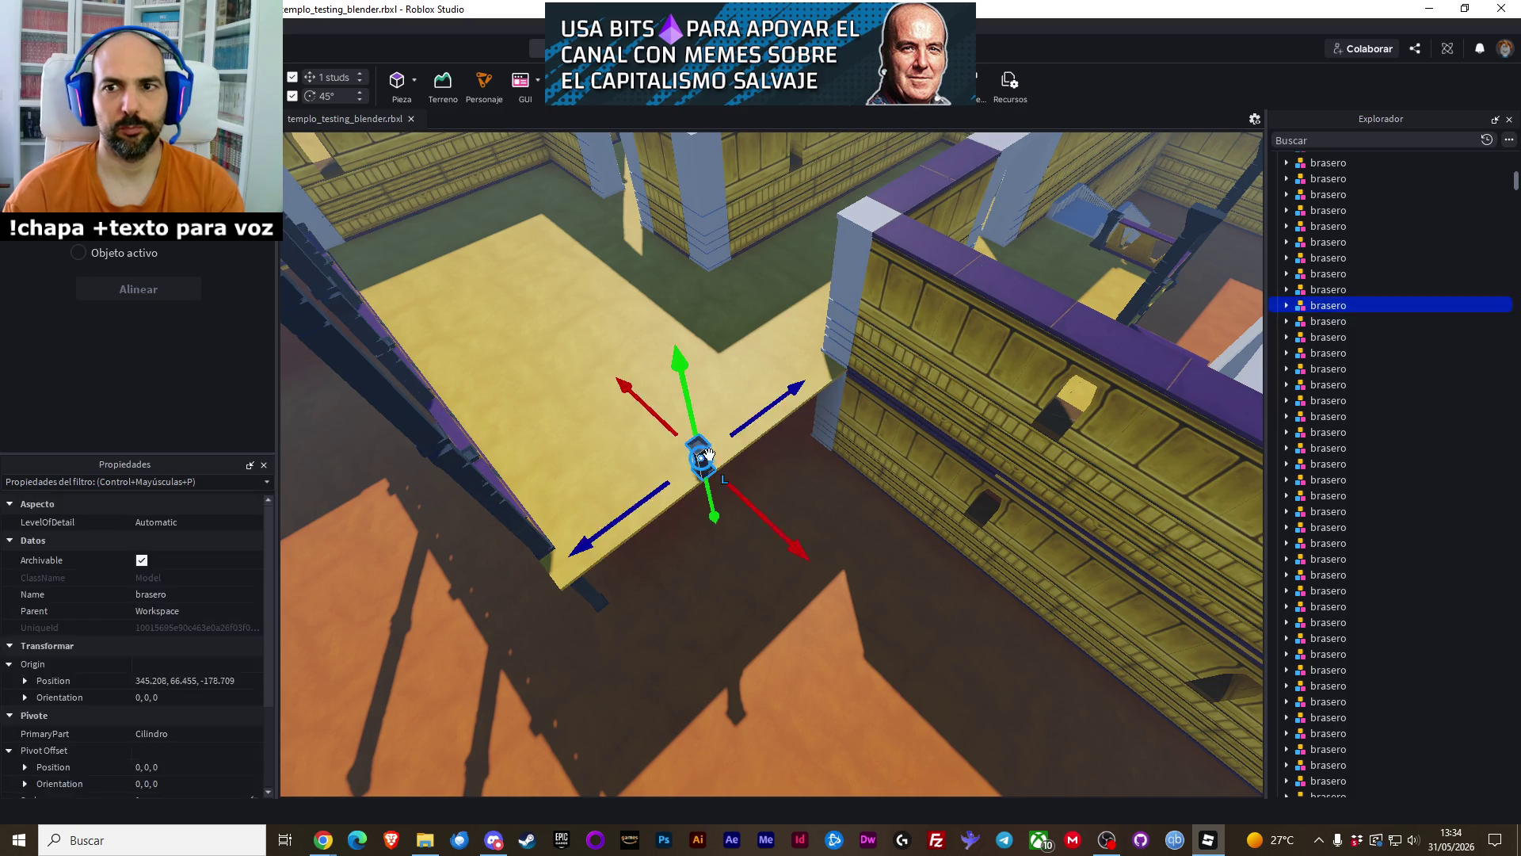
click(852, 284)
key(Delete)
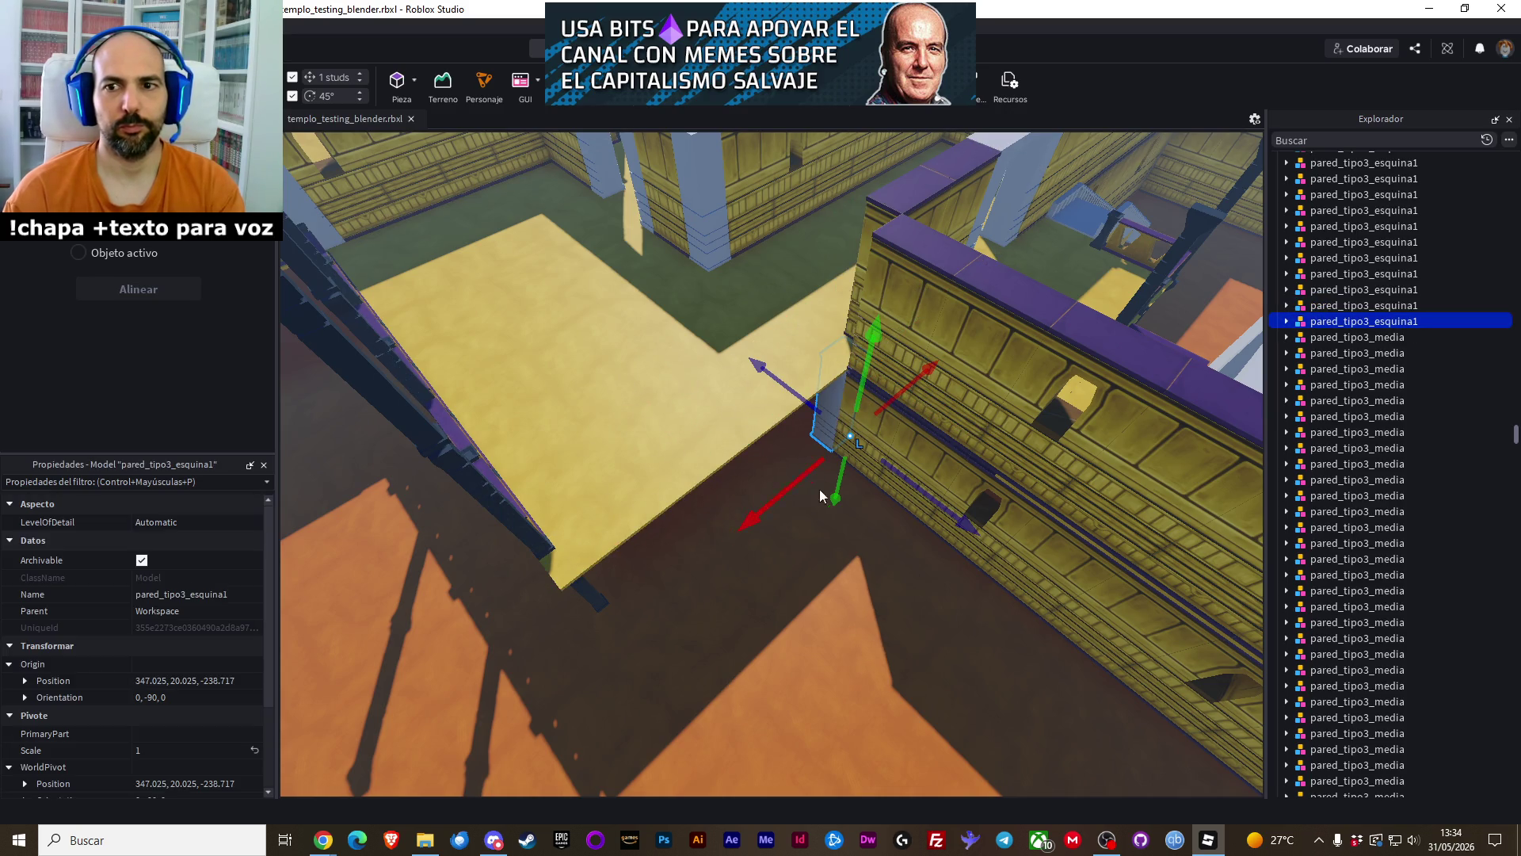
Align a pared_tipo3_esquina1 corner wall with a pared_tipo3_media wall
key(s)
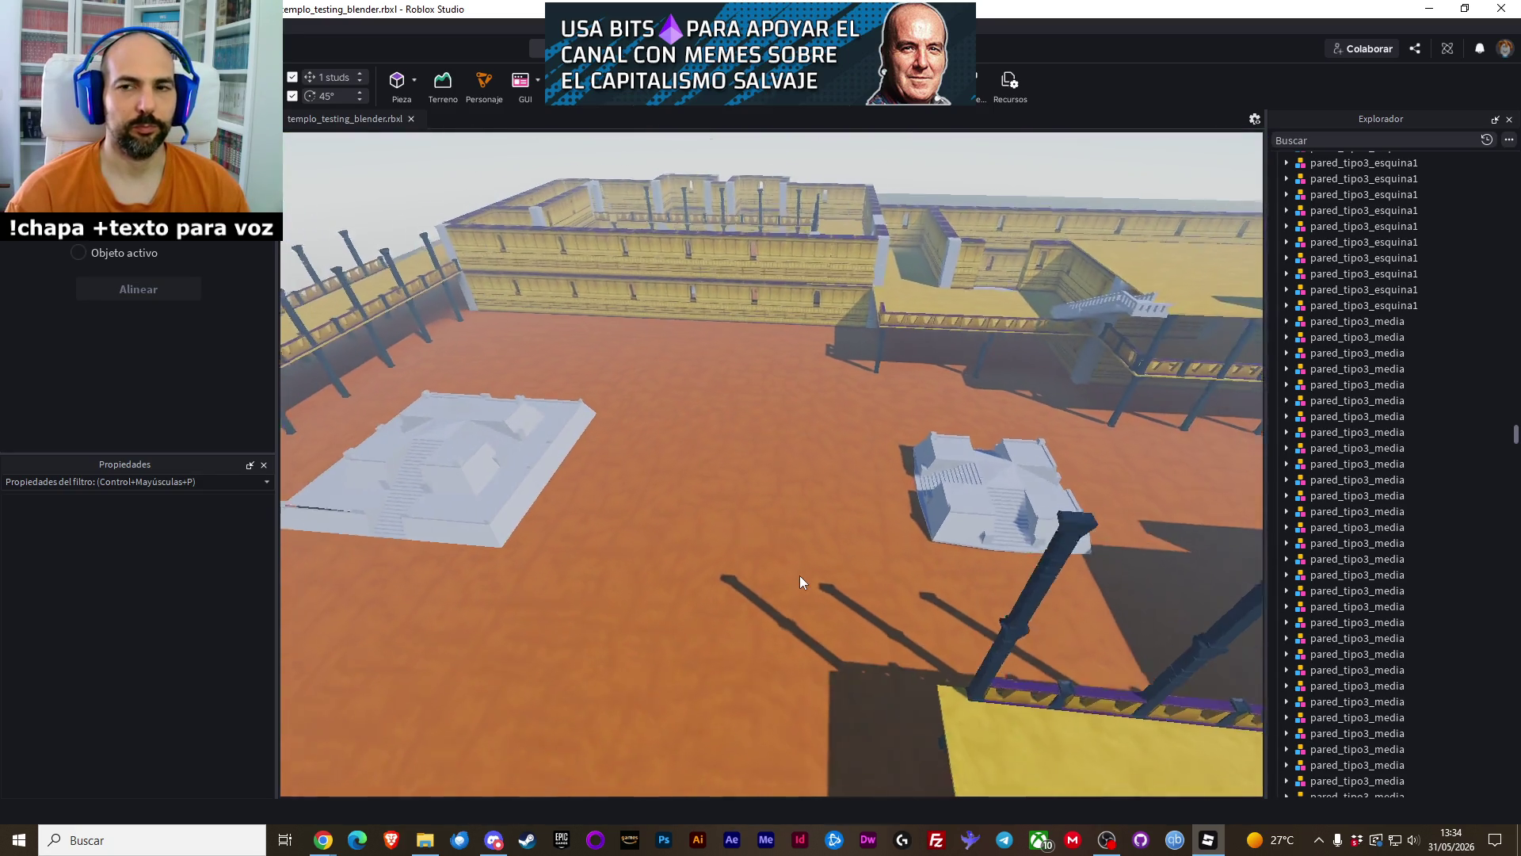
key(w)
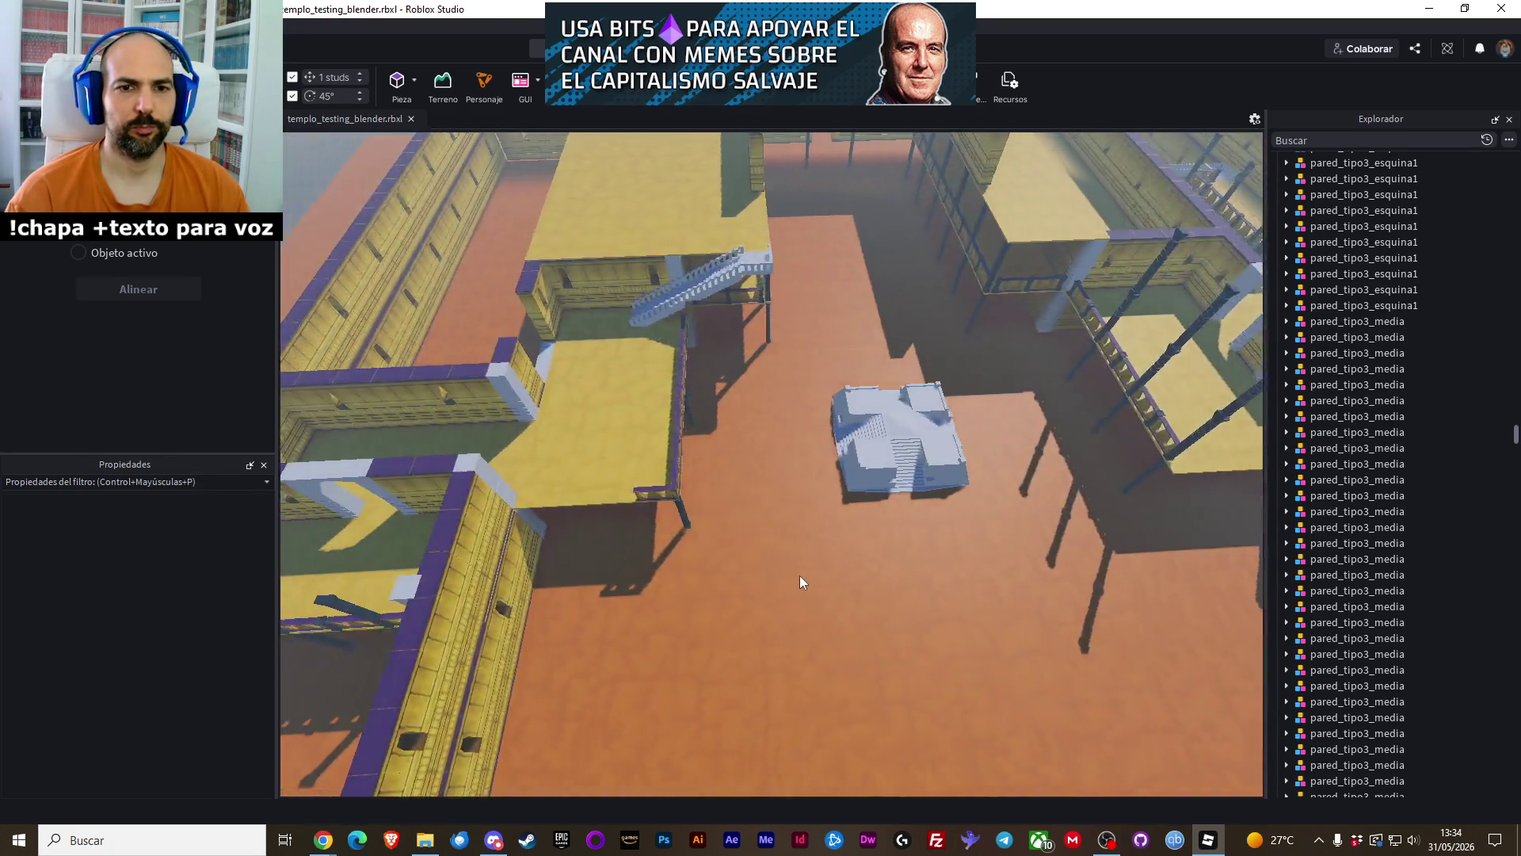
click(672, 516)
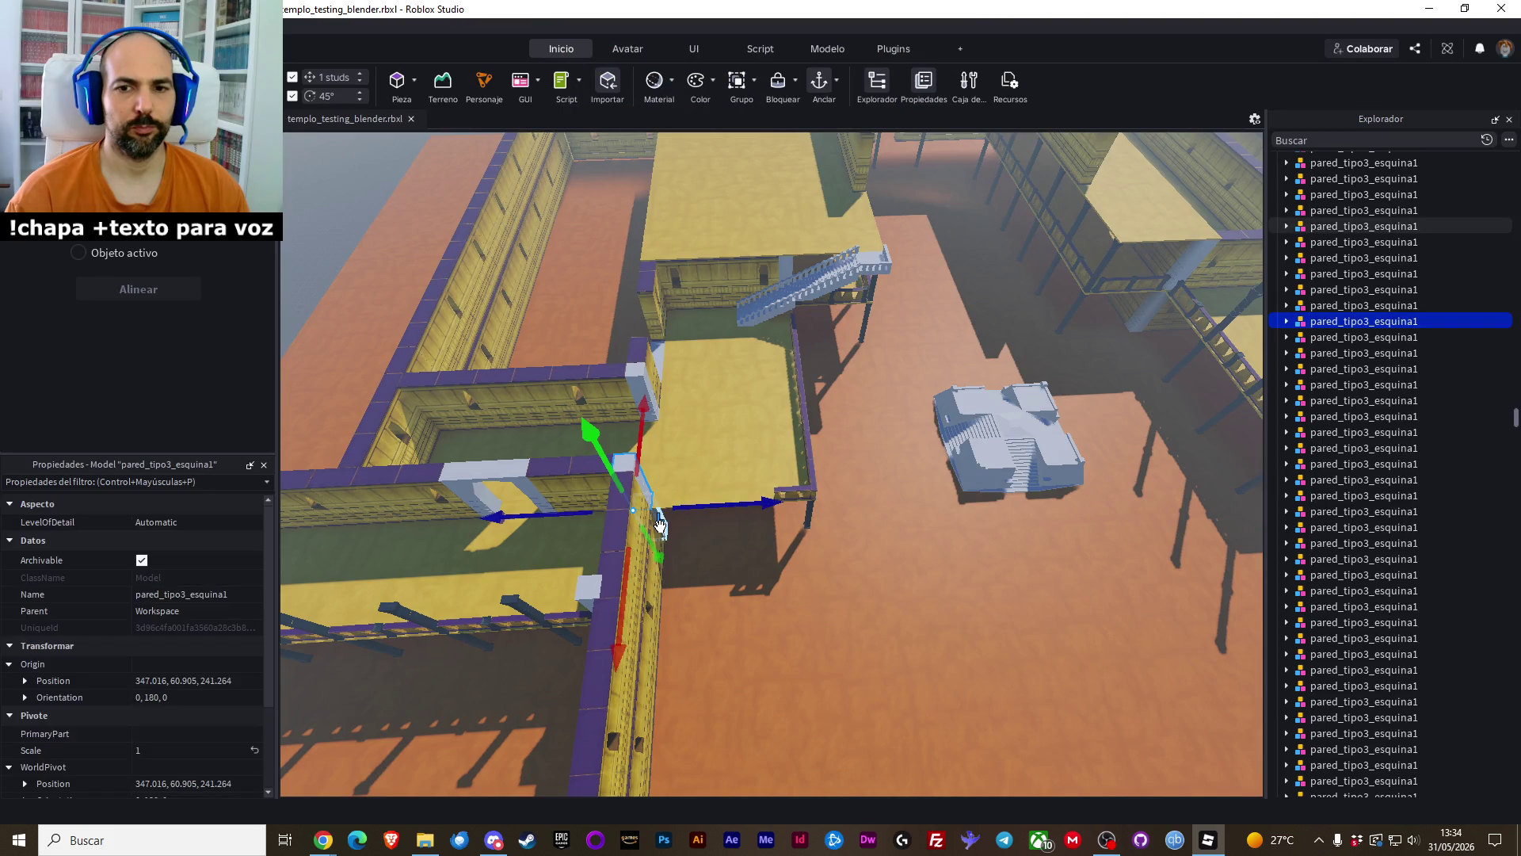
click(611, 492)
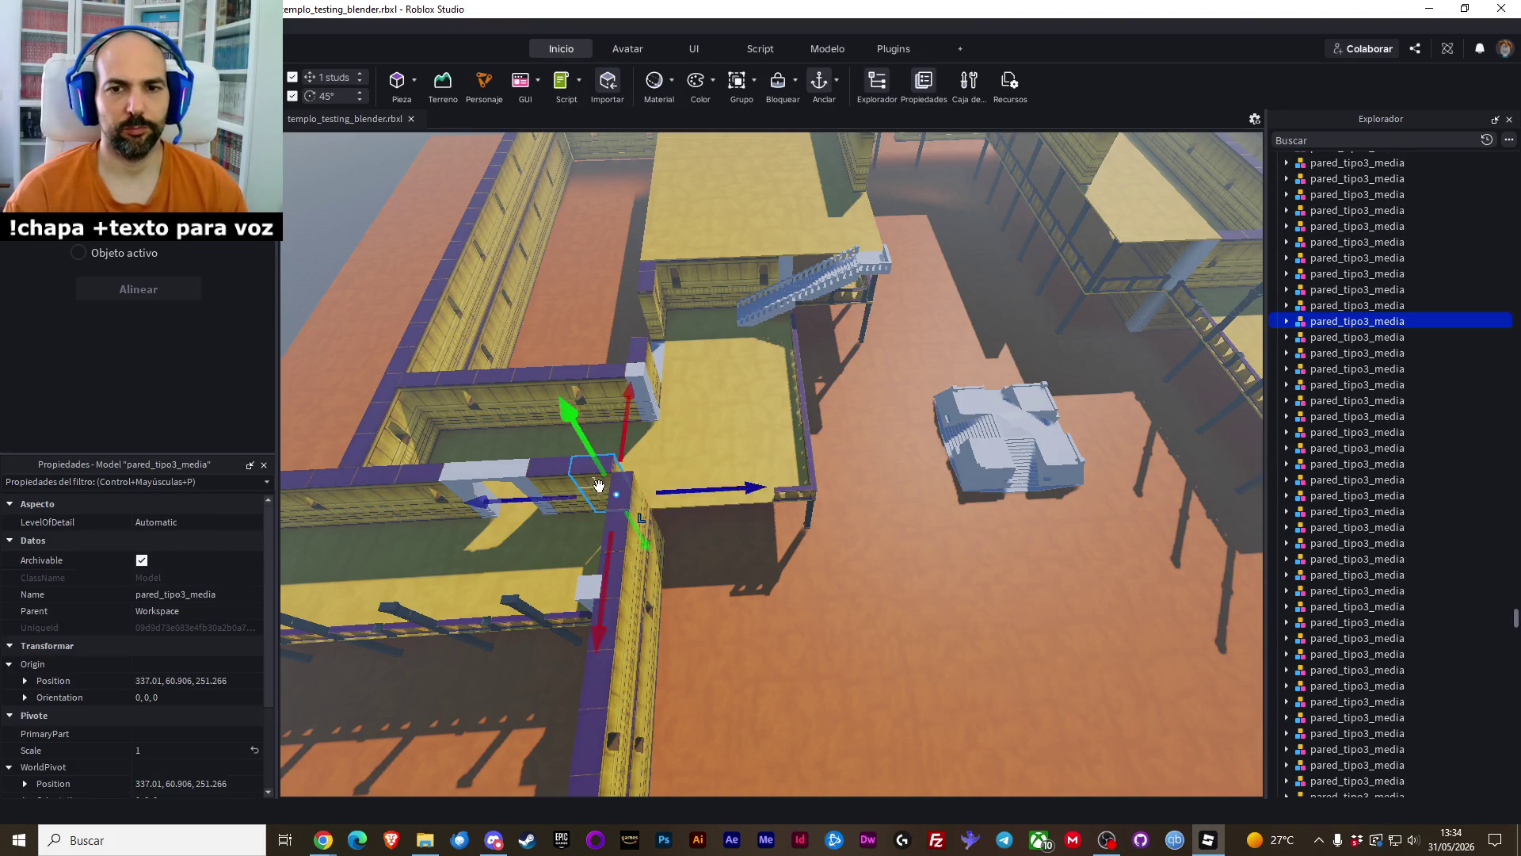
key(s)
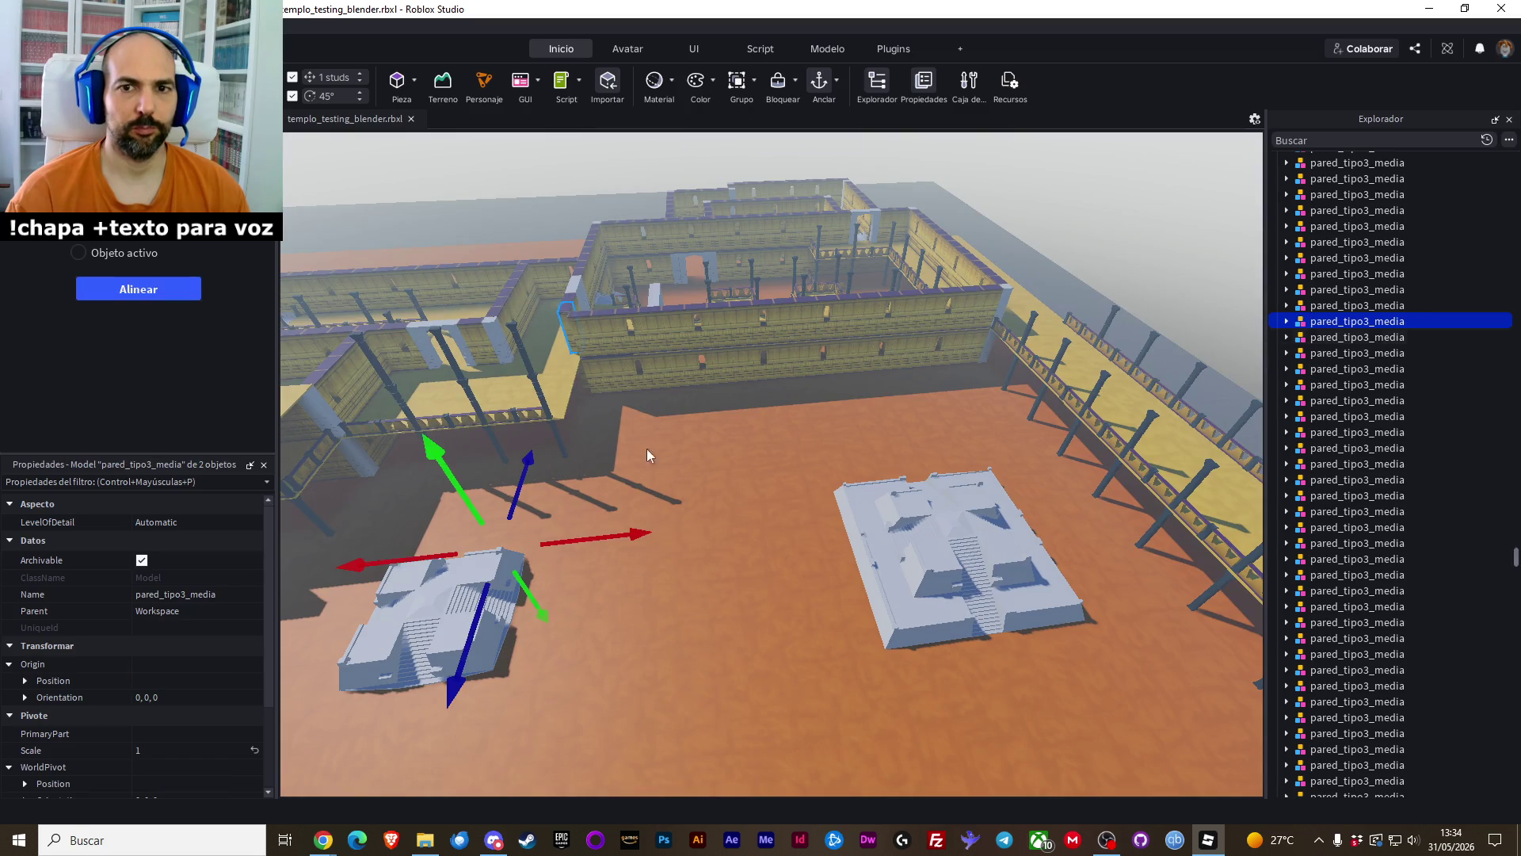
key(f)
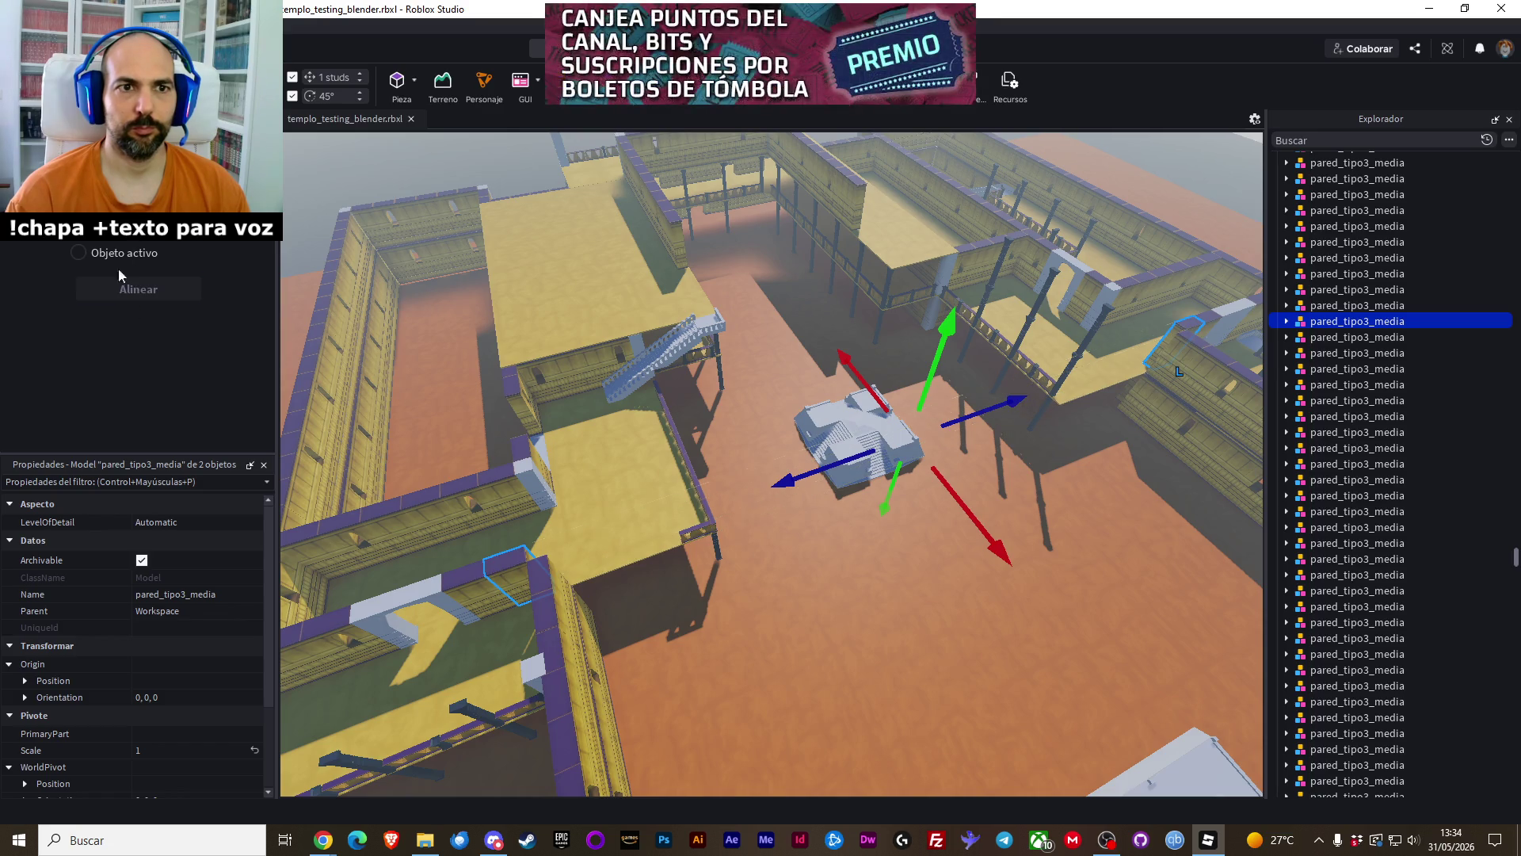
click(141, 290)
click(141, 290)
click(1010, 636)
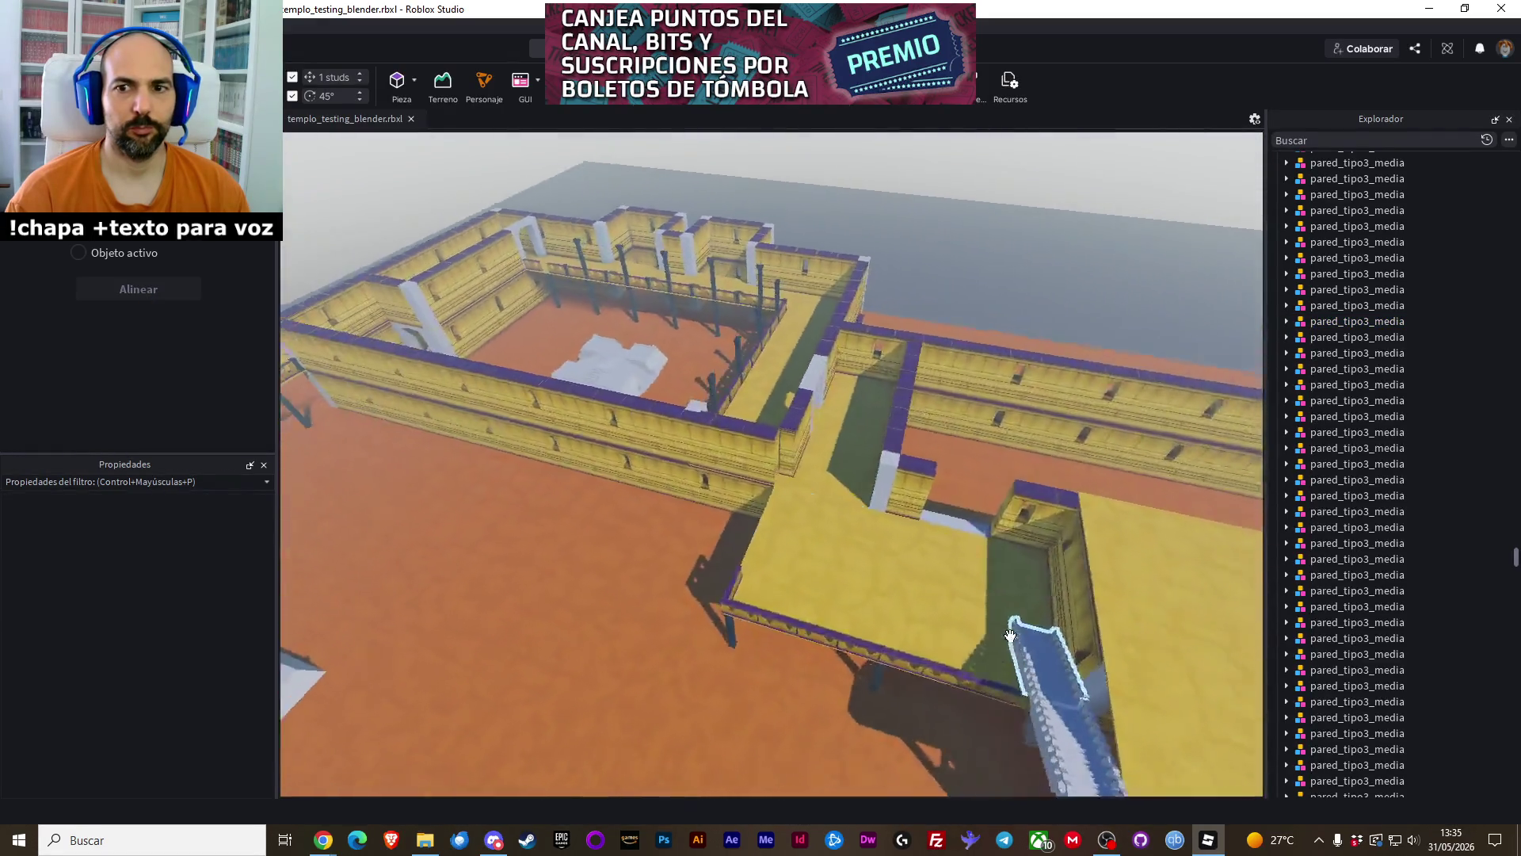
Move to the ground-floor arch and select the pared_tipo3_media wall segment beside it
key(a)
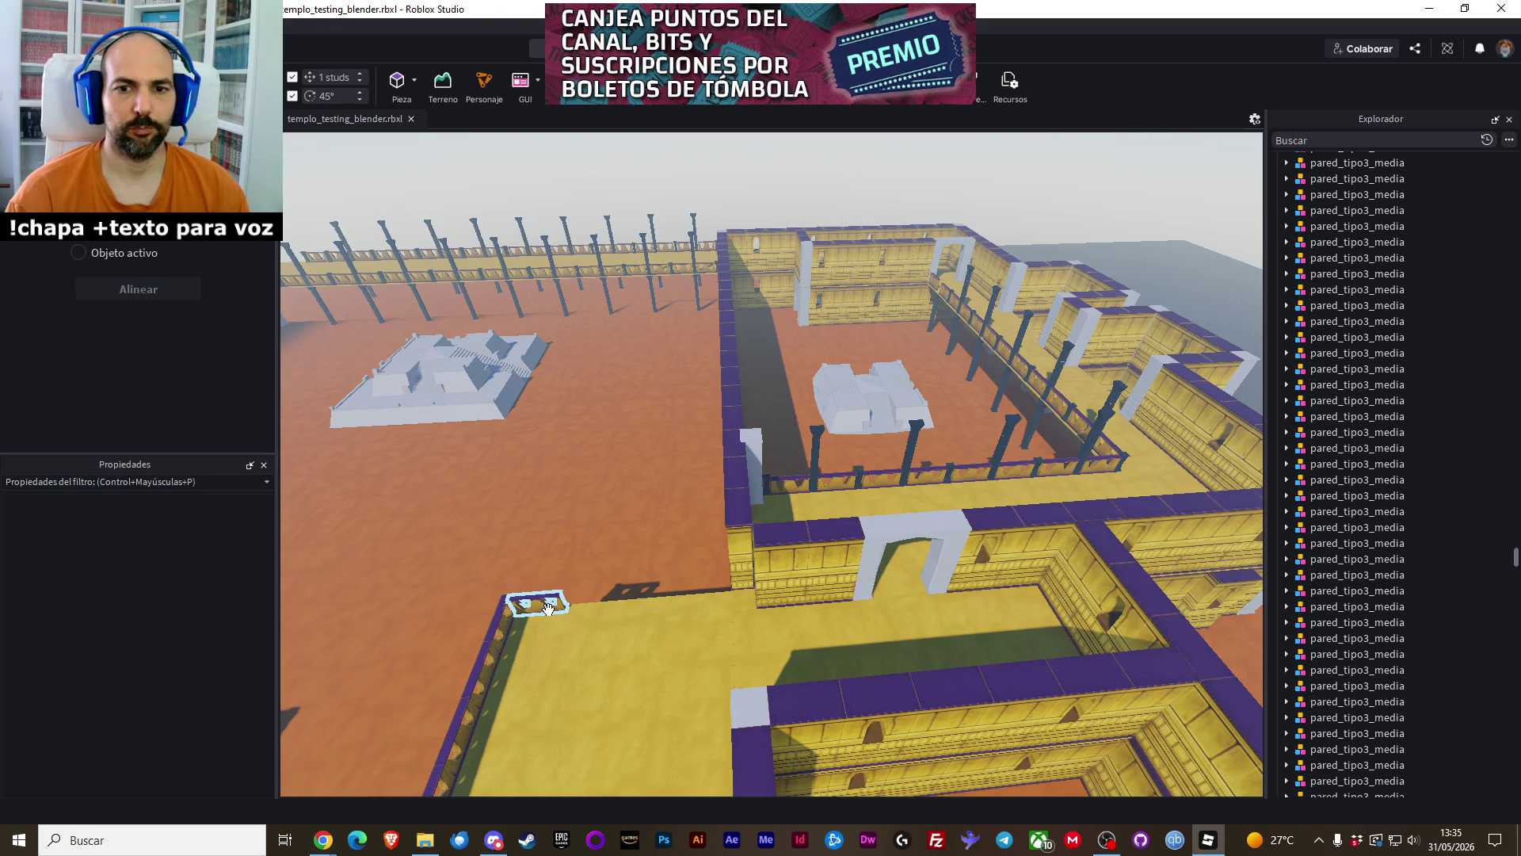
click(548, 608)
click(581, 572)
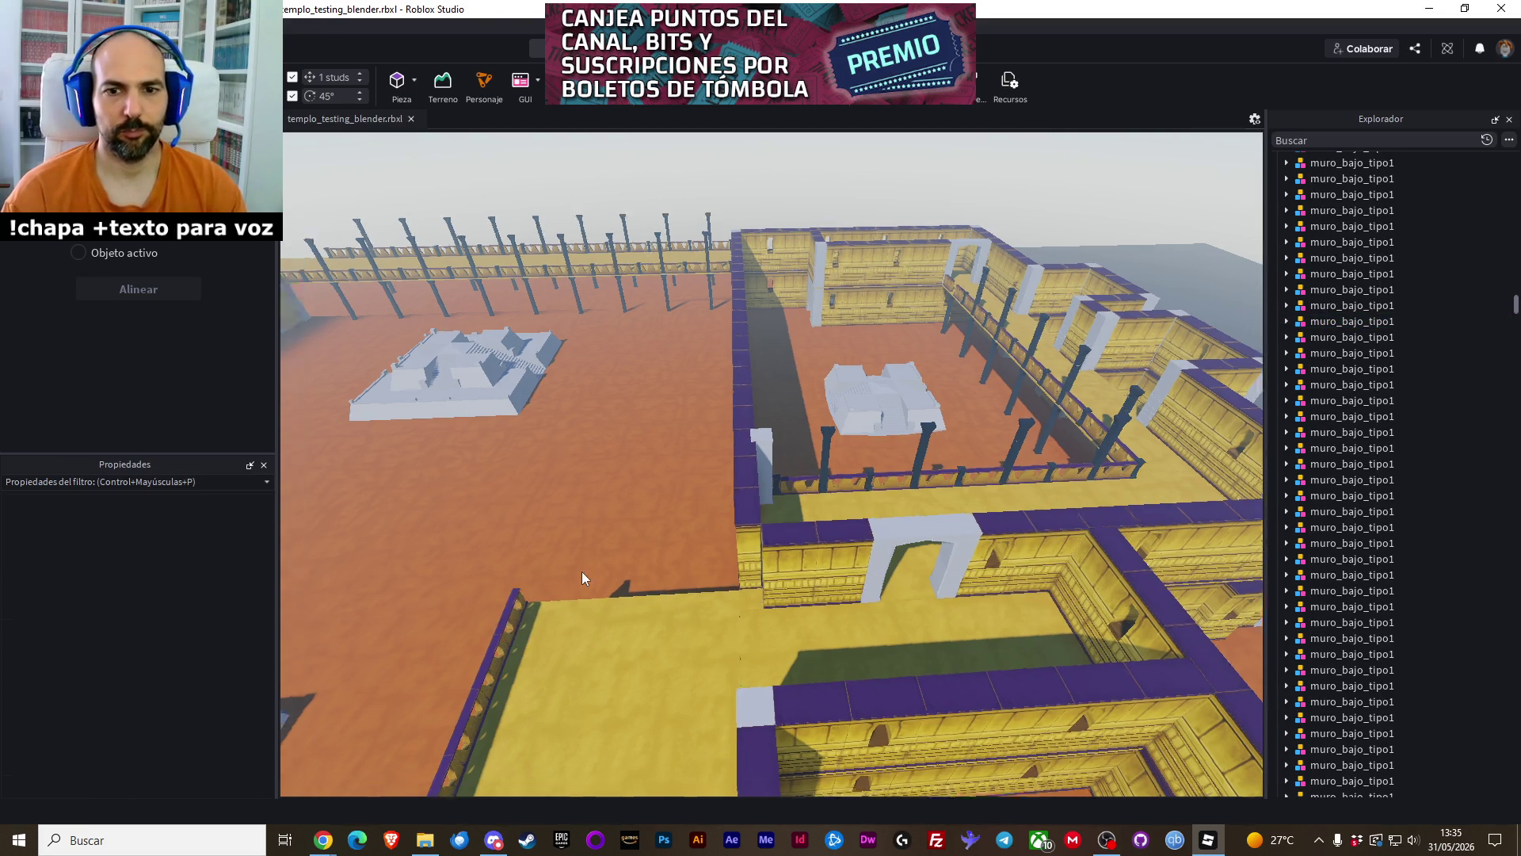
key(w)
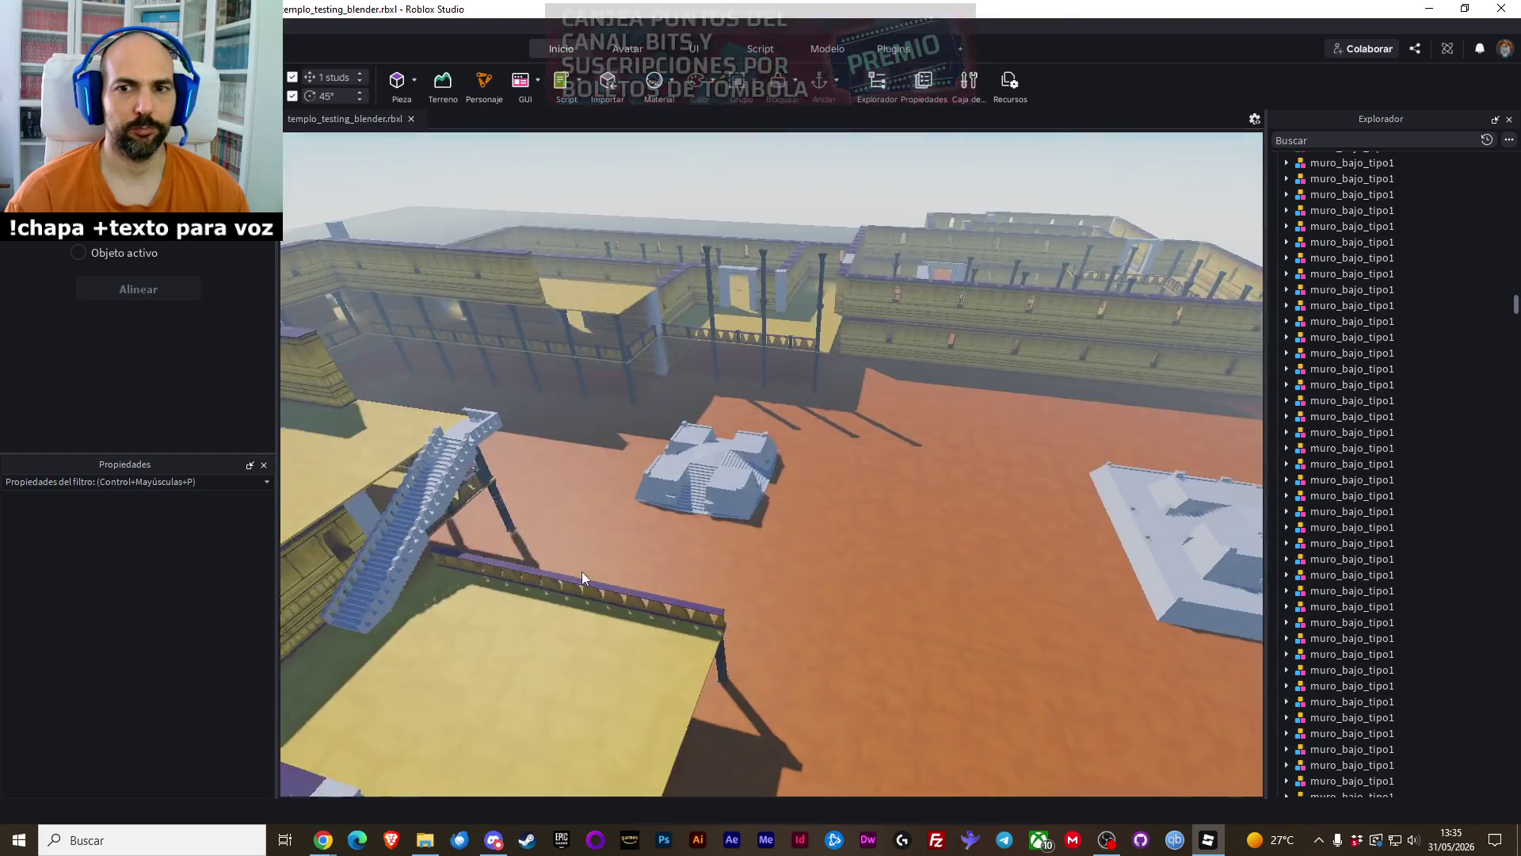
key(a)
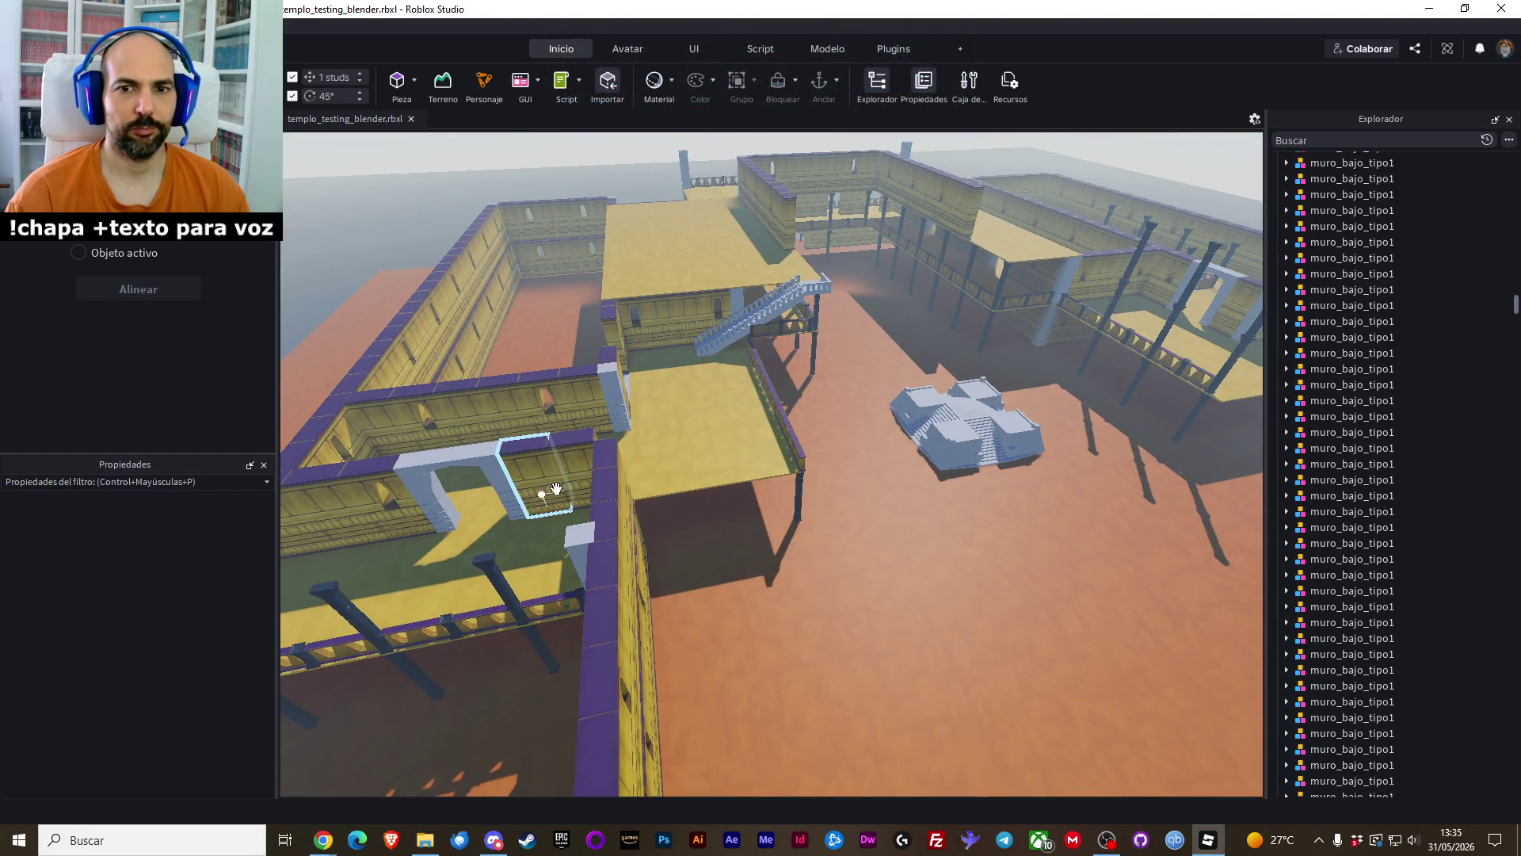
click(573, 479)
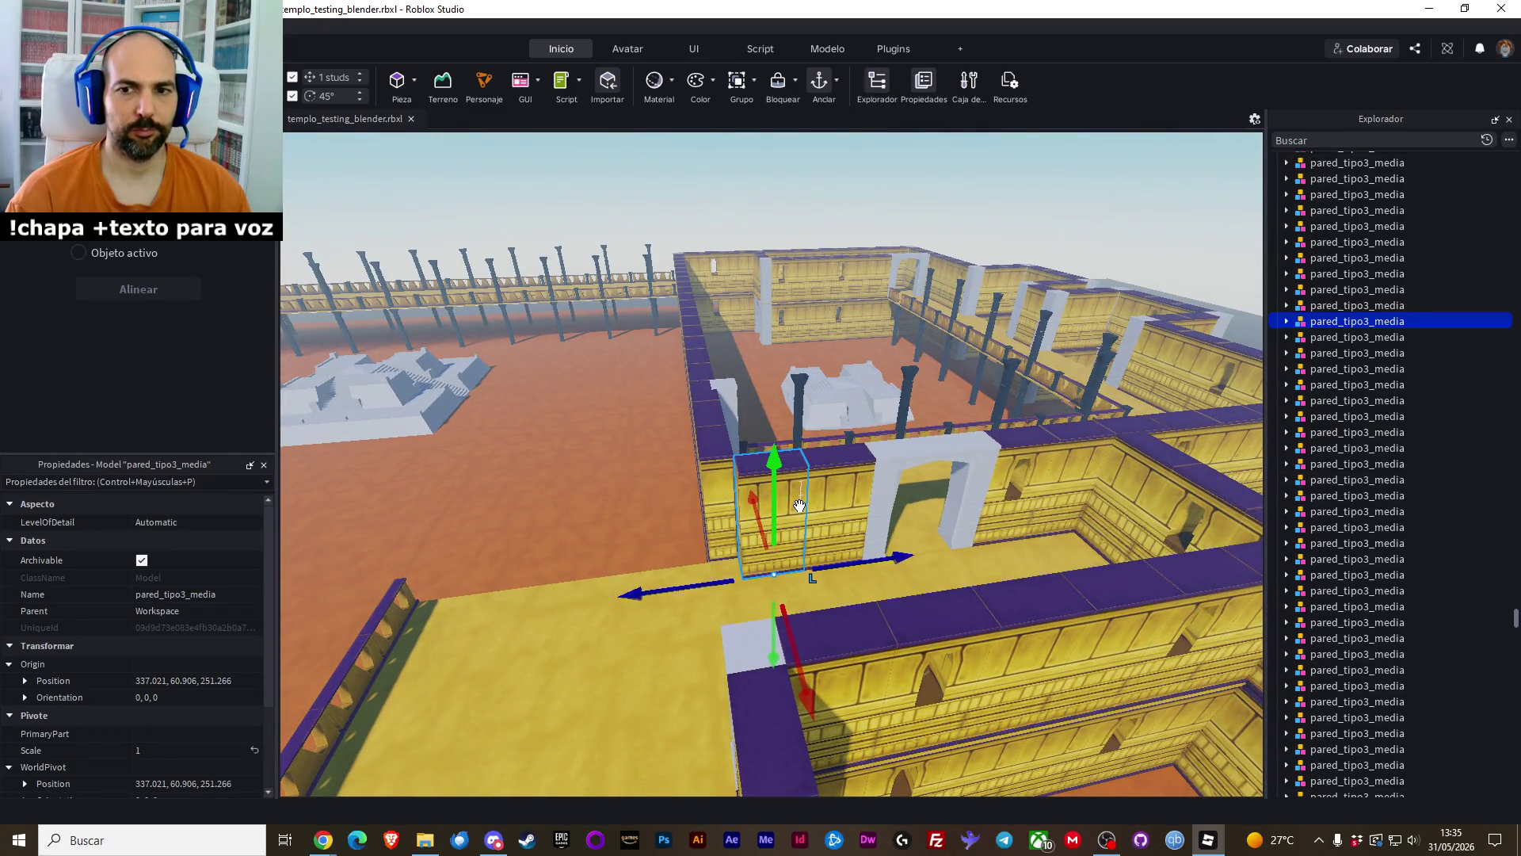
Paste copies of two adjacent wall segments in place and slide them 40 studs left
ctrl+click(825, 499)
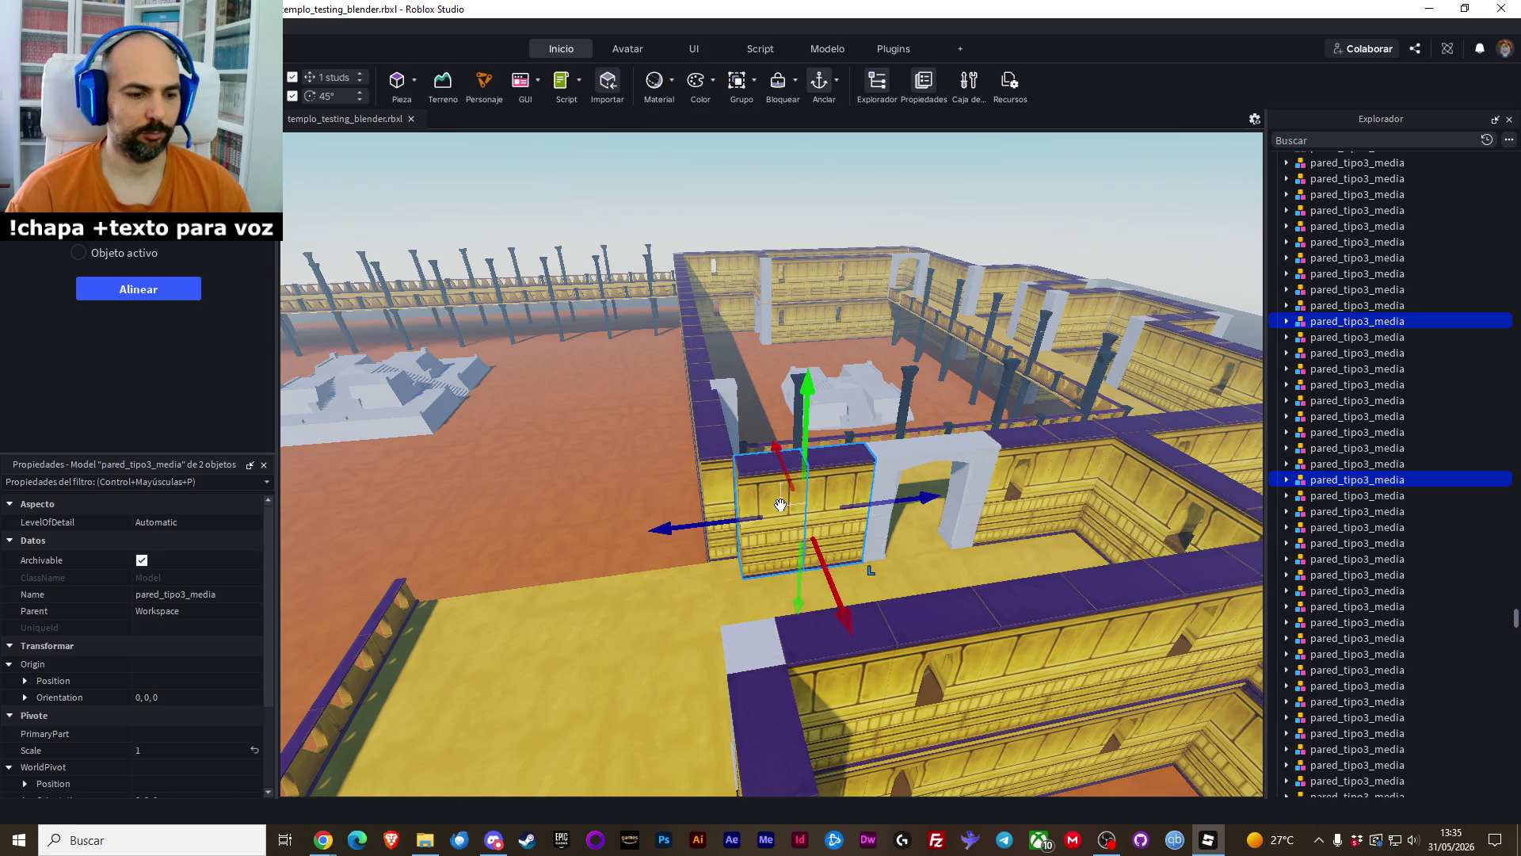
right_click(780, 504)
click(891, 106)
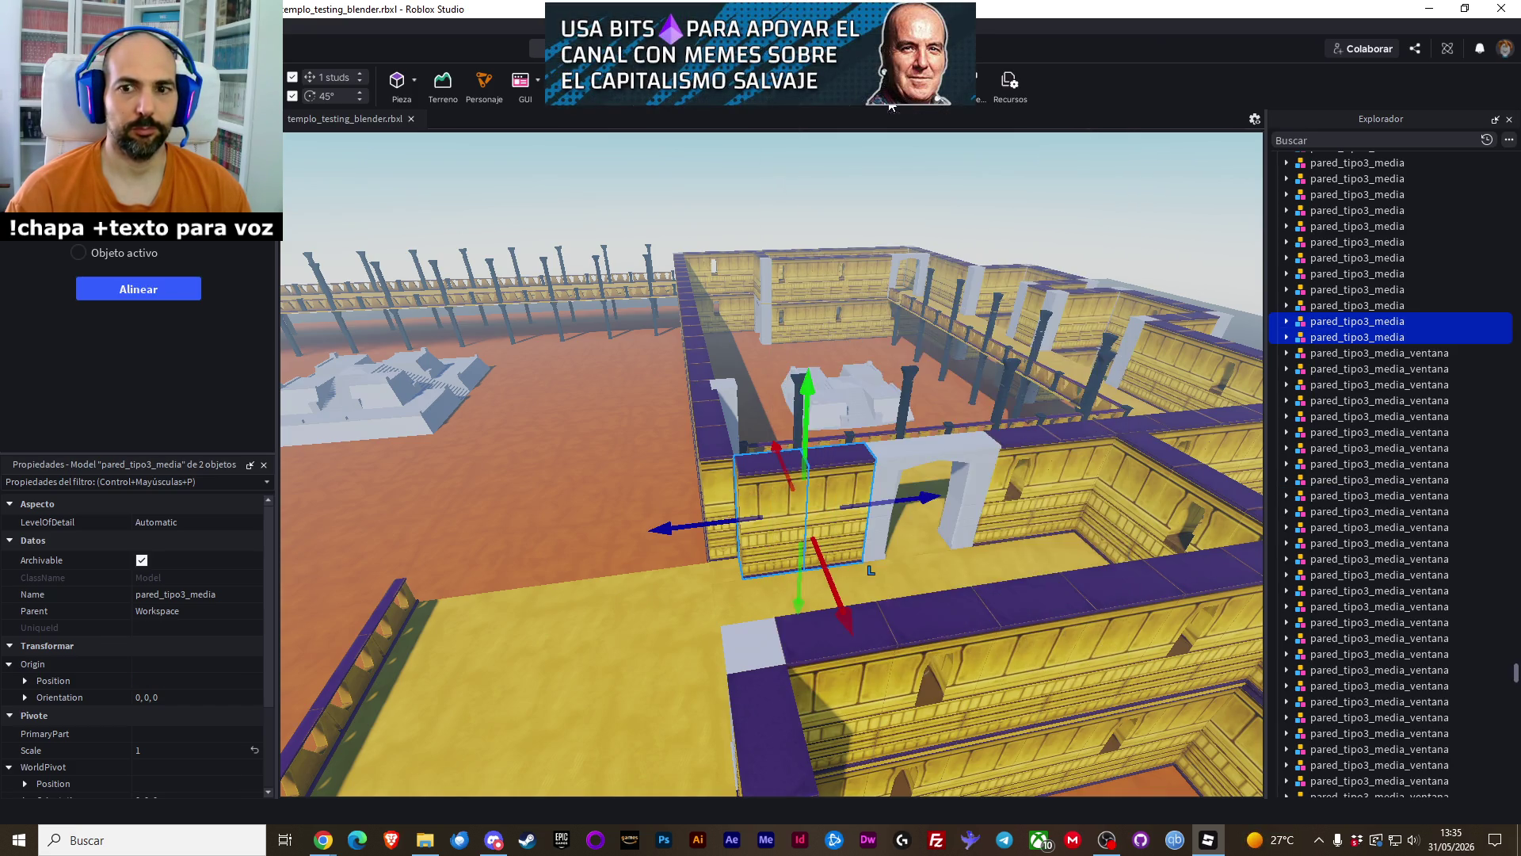
mouse_move(694, 531)
mouse_down()
mouse_move(520, 548)
mouse_move(559, 548)
mouse_up()
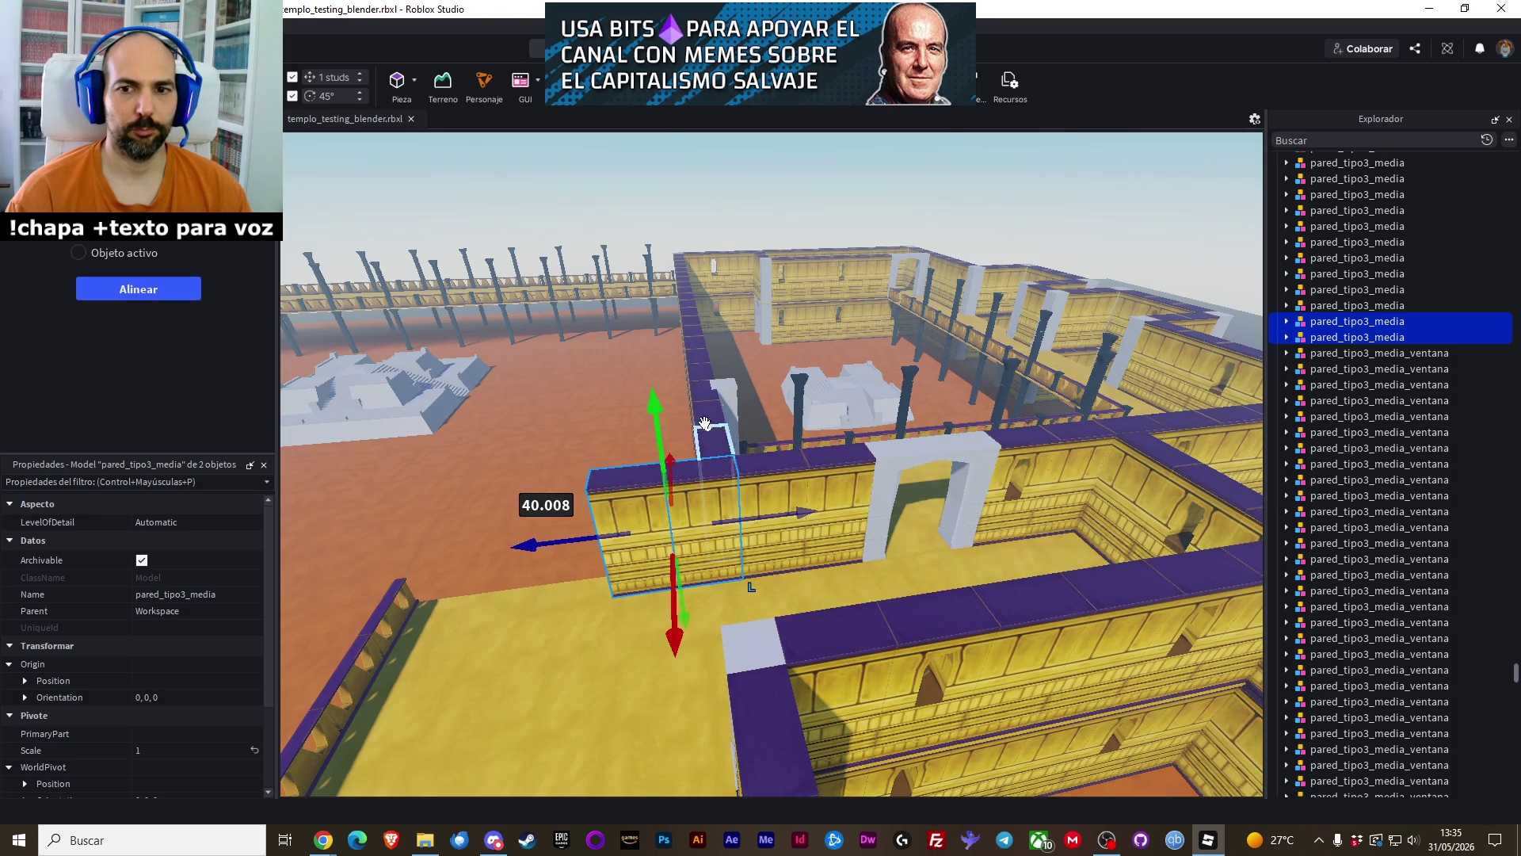
Paste copies of the four resulting wall segments and slide them 80 studs further left
click(590, 383)
click(771, 484)
ctrl+click(717, 501)
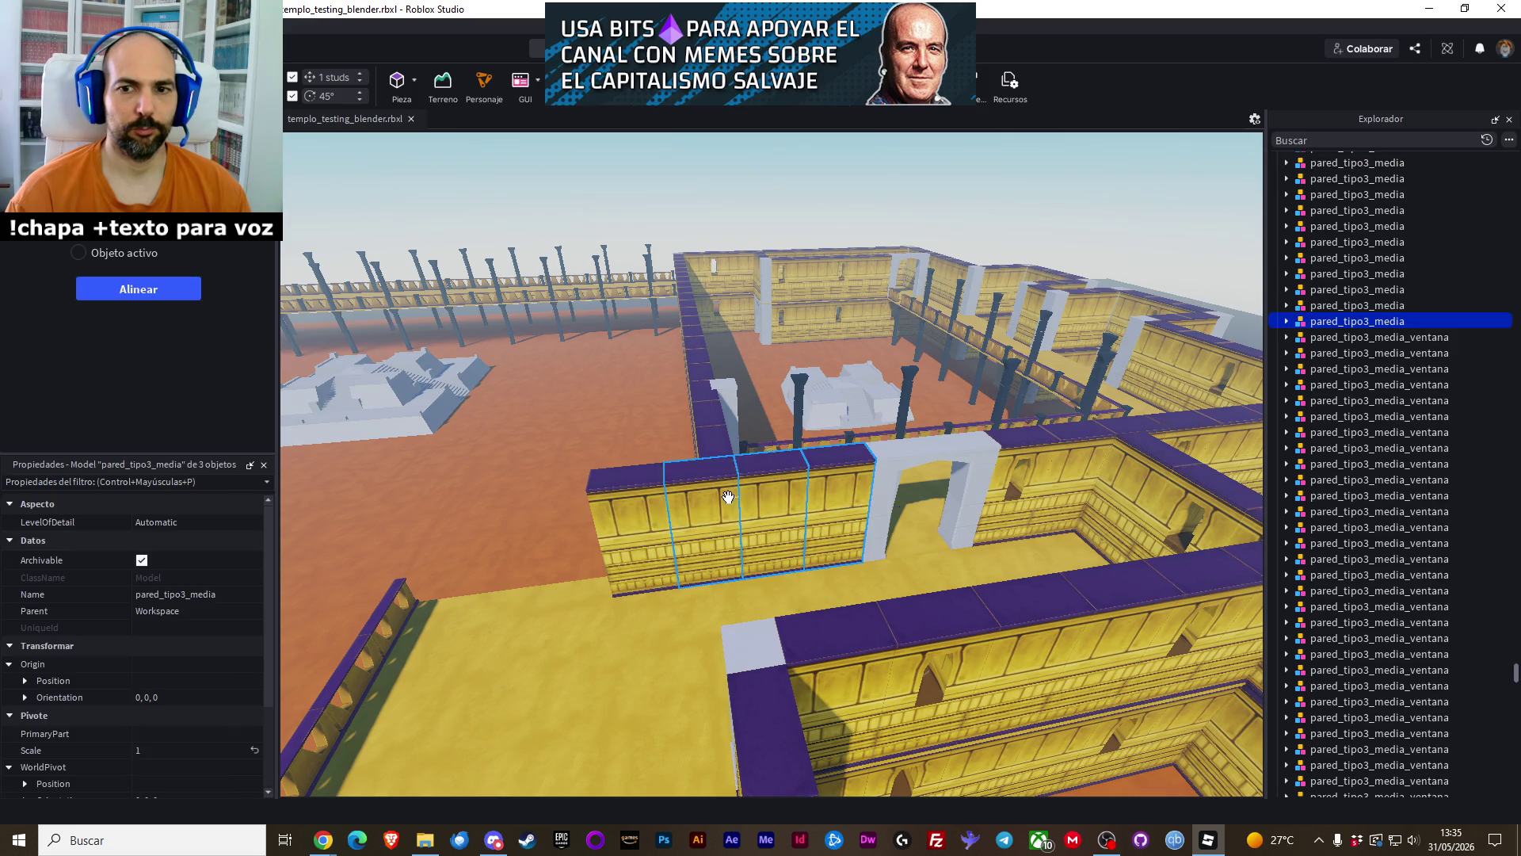
ctrl+click(622, 503)
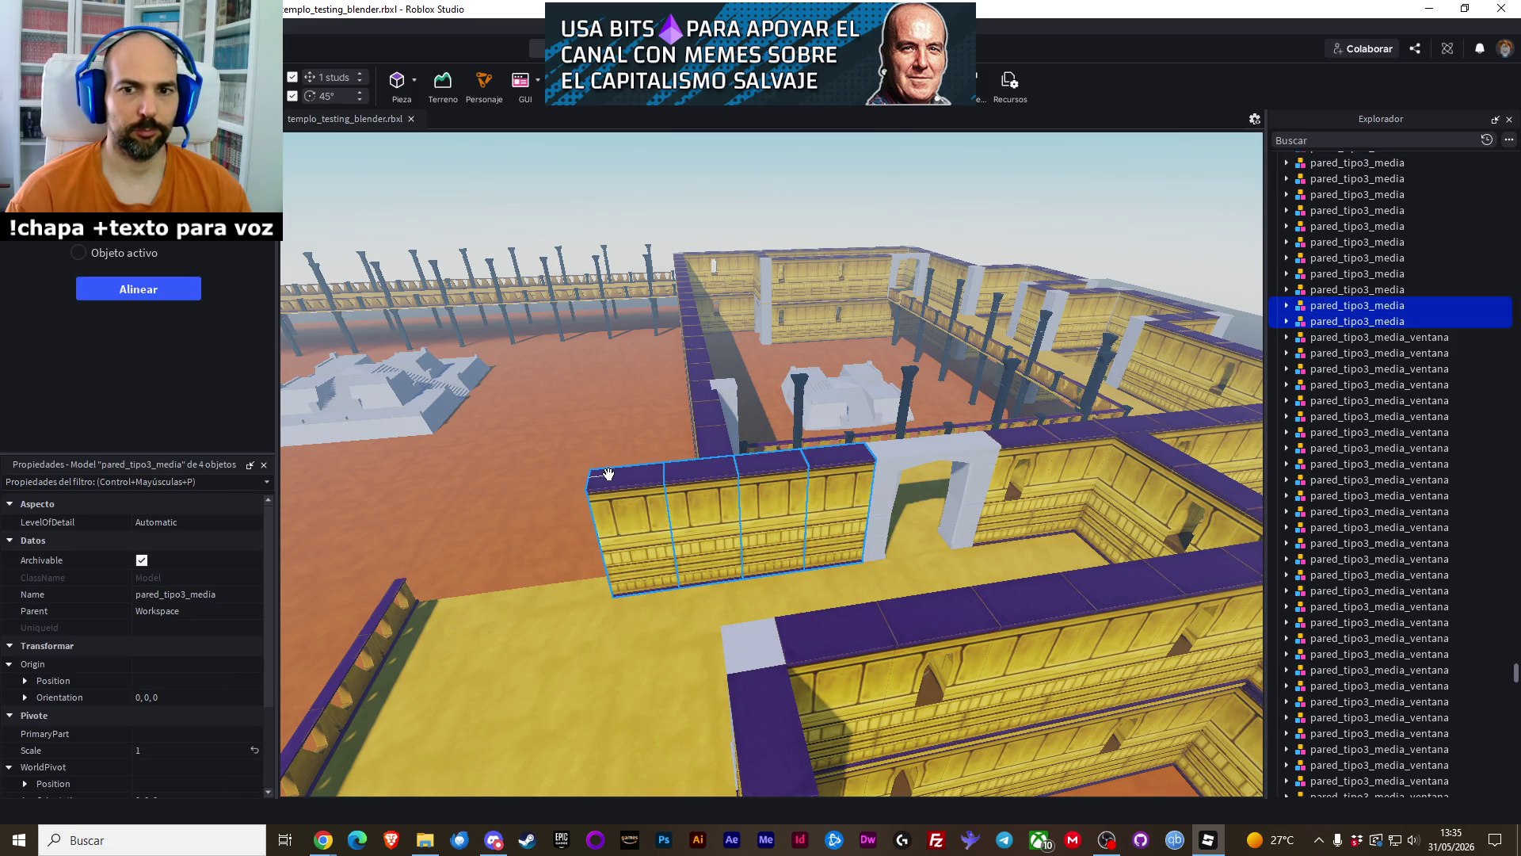
right_click(639, 476)
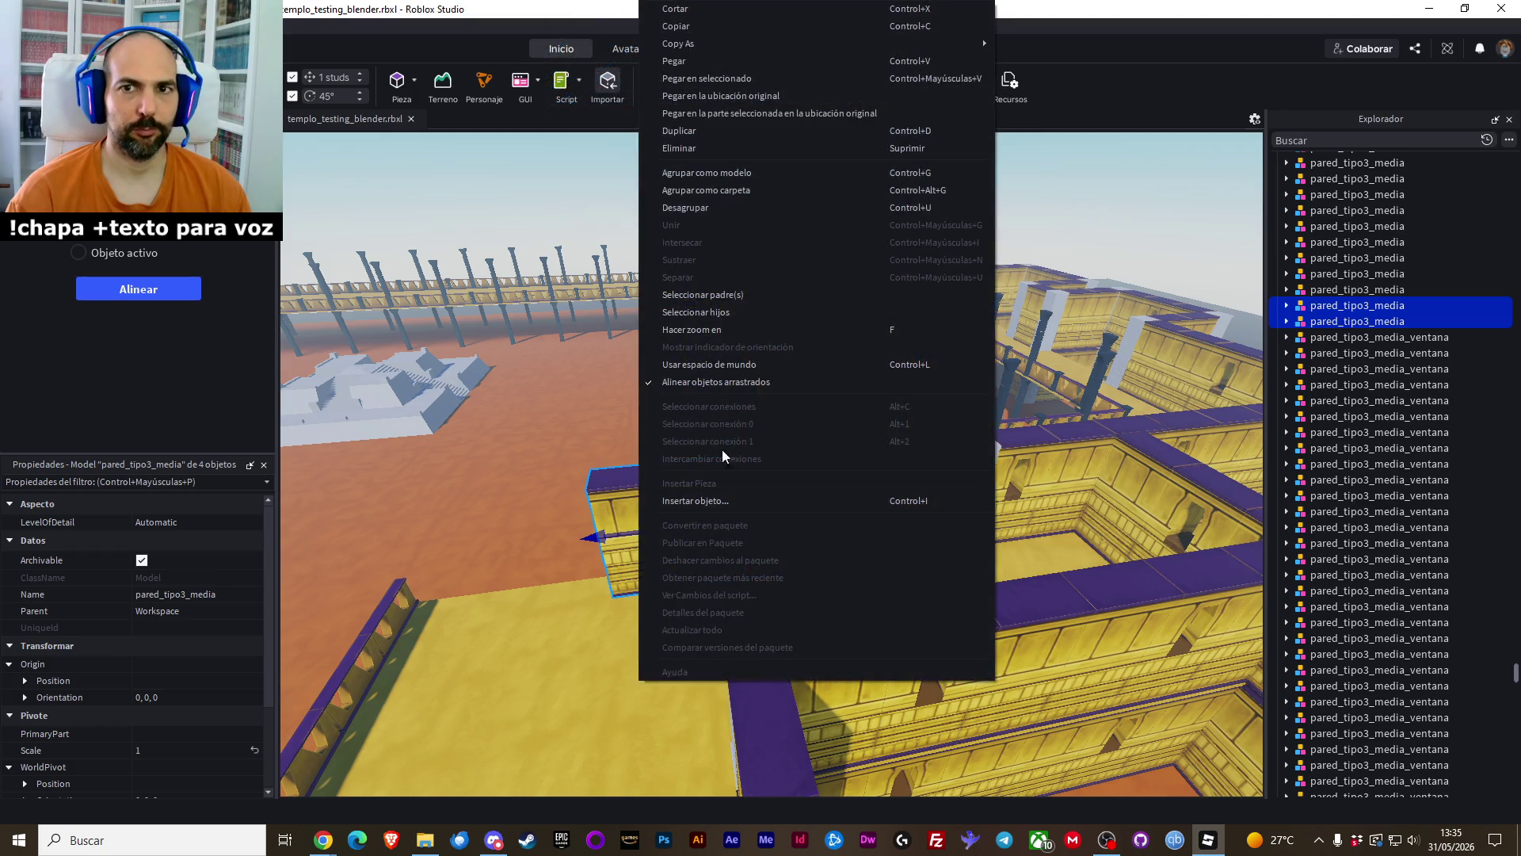
click(776, 101)
mouse_move(842, 510)
mouse_down()
mouse_move(553, 570)
mouse_move(602, 570)
mouse_up()
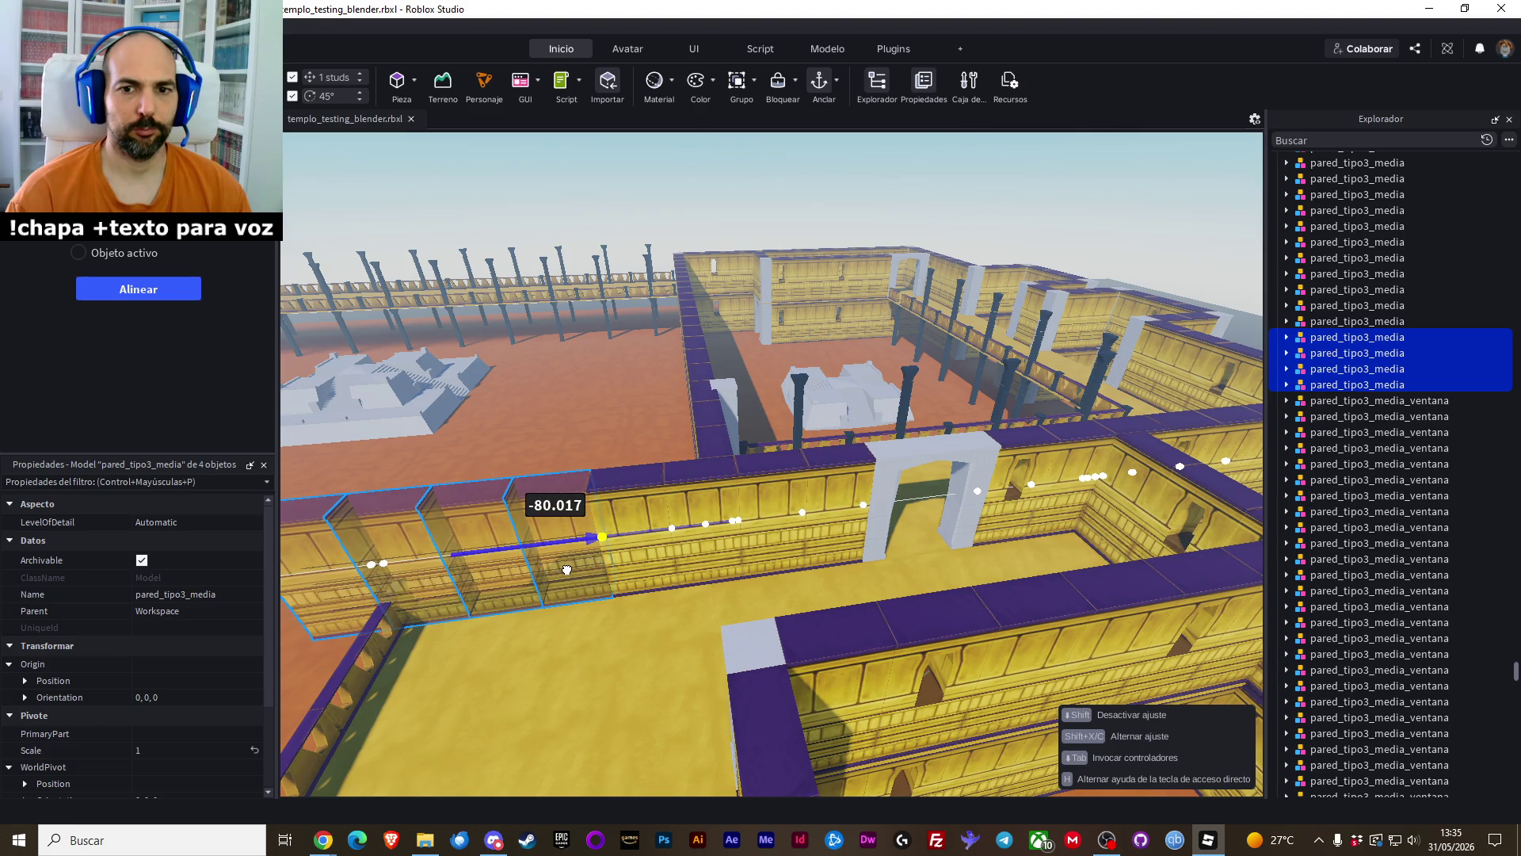
click(584, 520)
Select the eight pared_tipo3_media segments of the new wall run from above
key(w)
key(e)
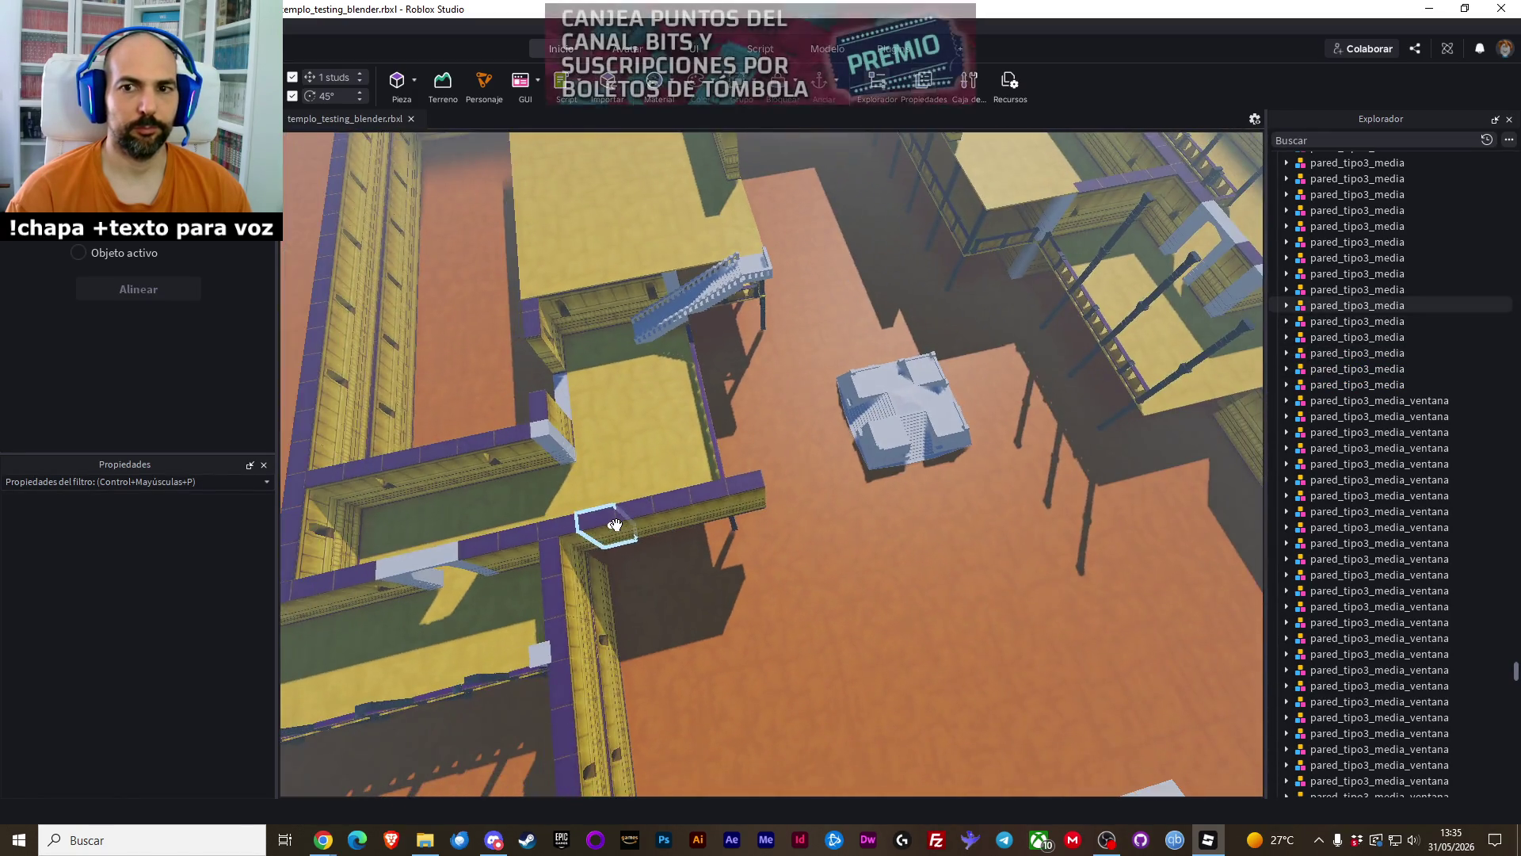
click(745, 488)
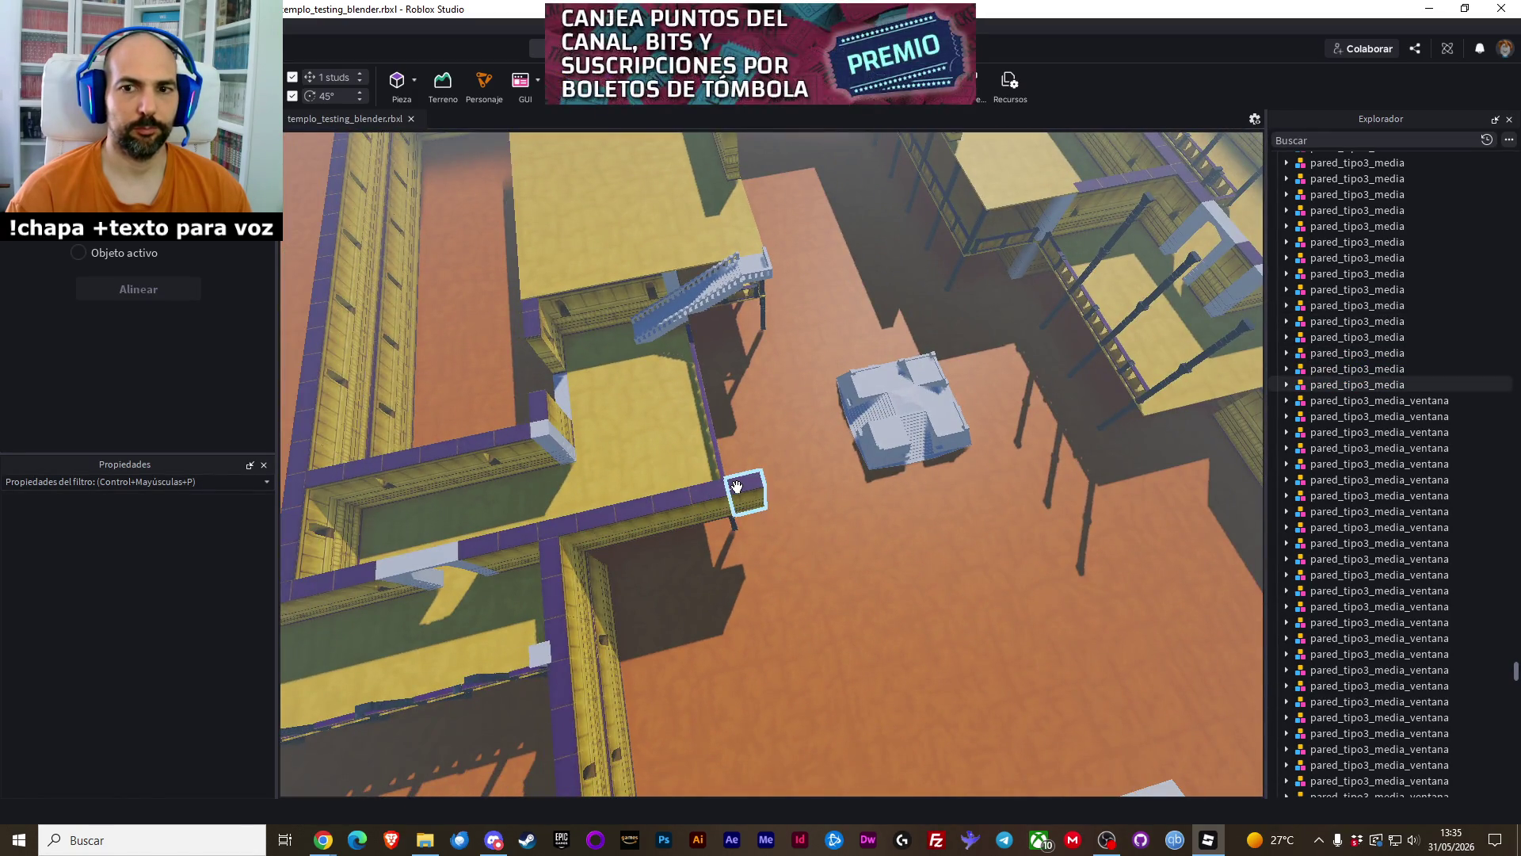
shift+click(709, 501)
shift+click(683, 500)
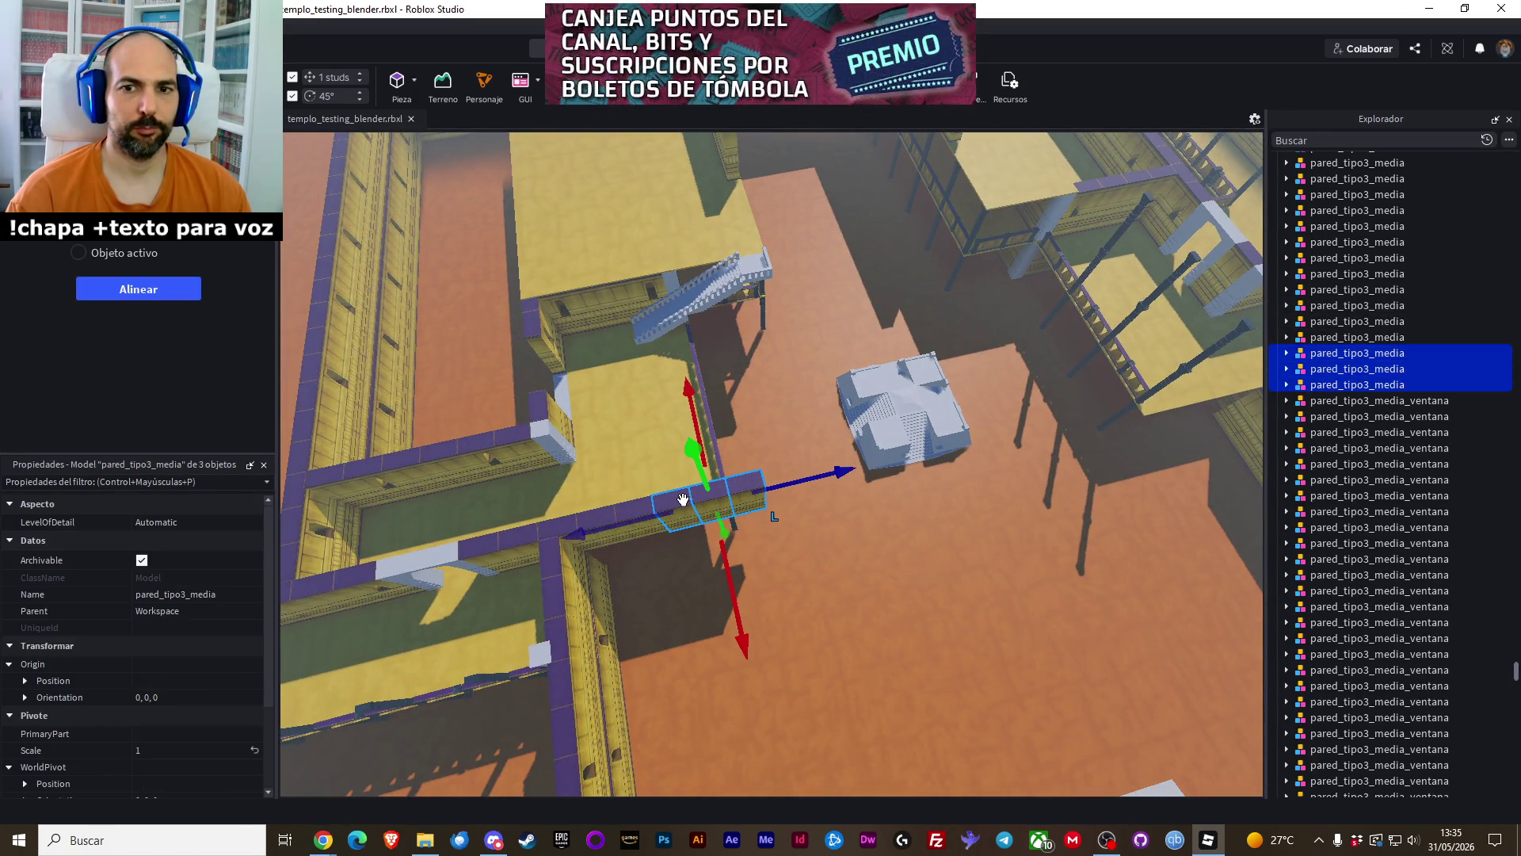
shift+click(579, 528)
shift+click(518, 533)
shift+click(500, 541)
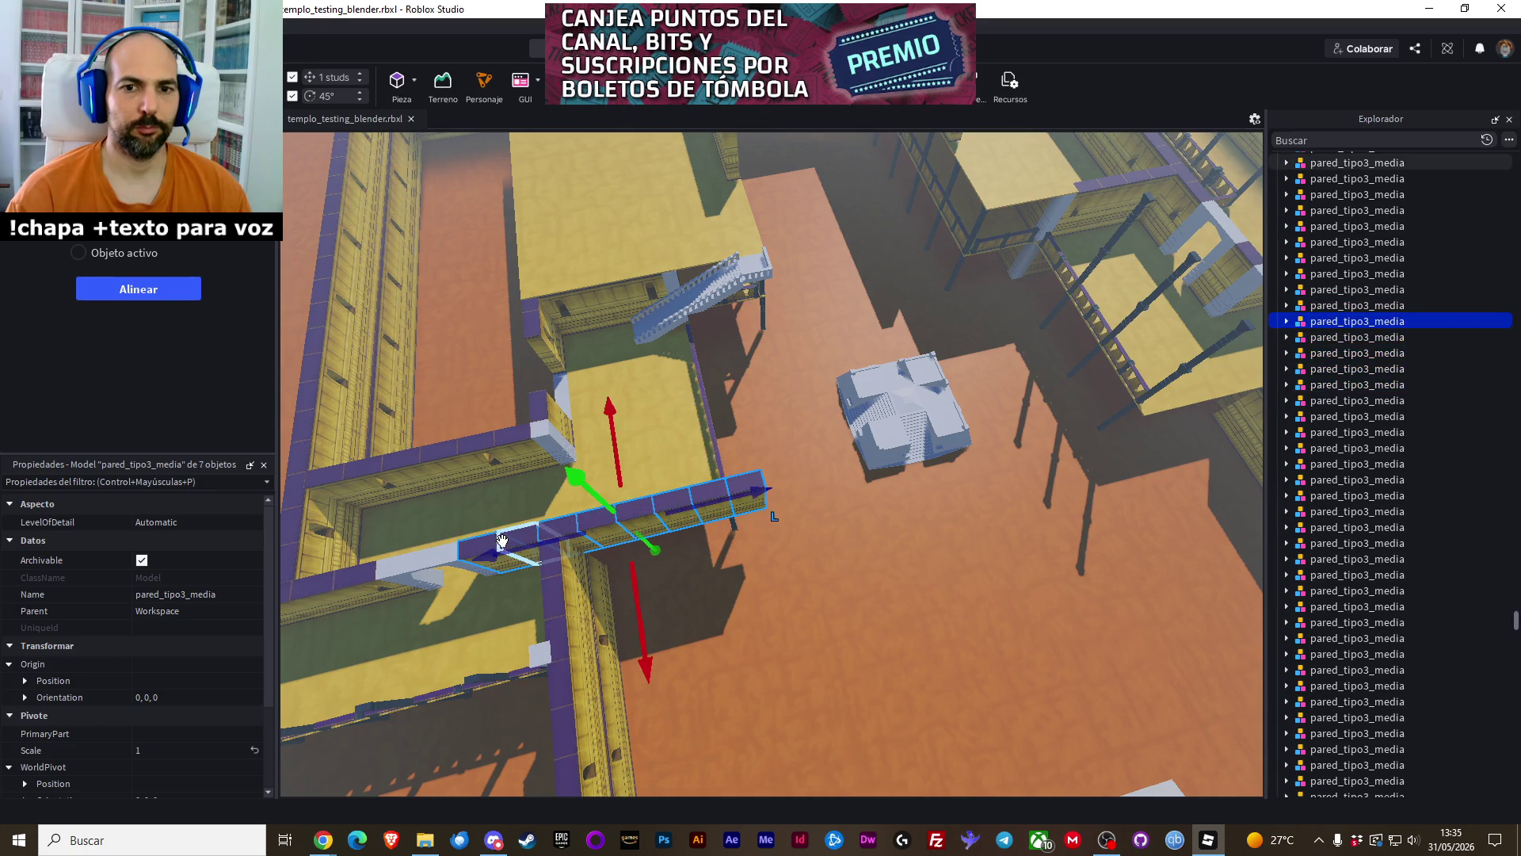
Paste the eight segments in place and slide the copies 160 studs along the wall
right_click(721, 481)
click(867, 116)
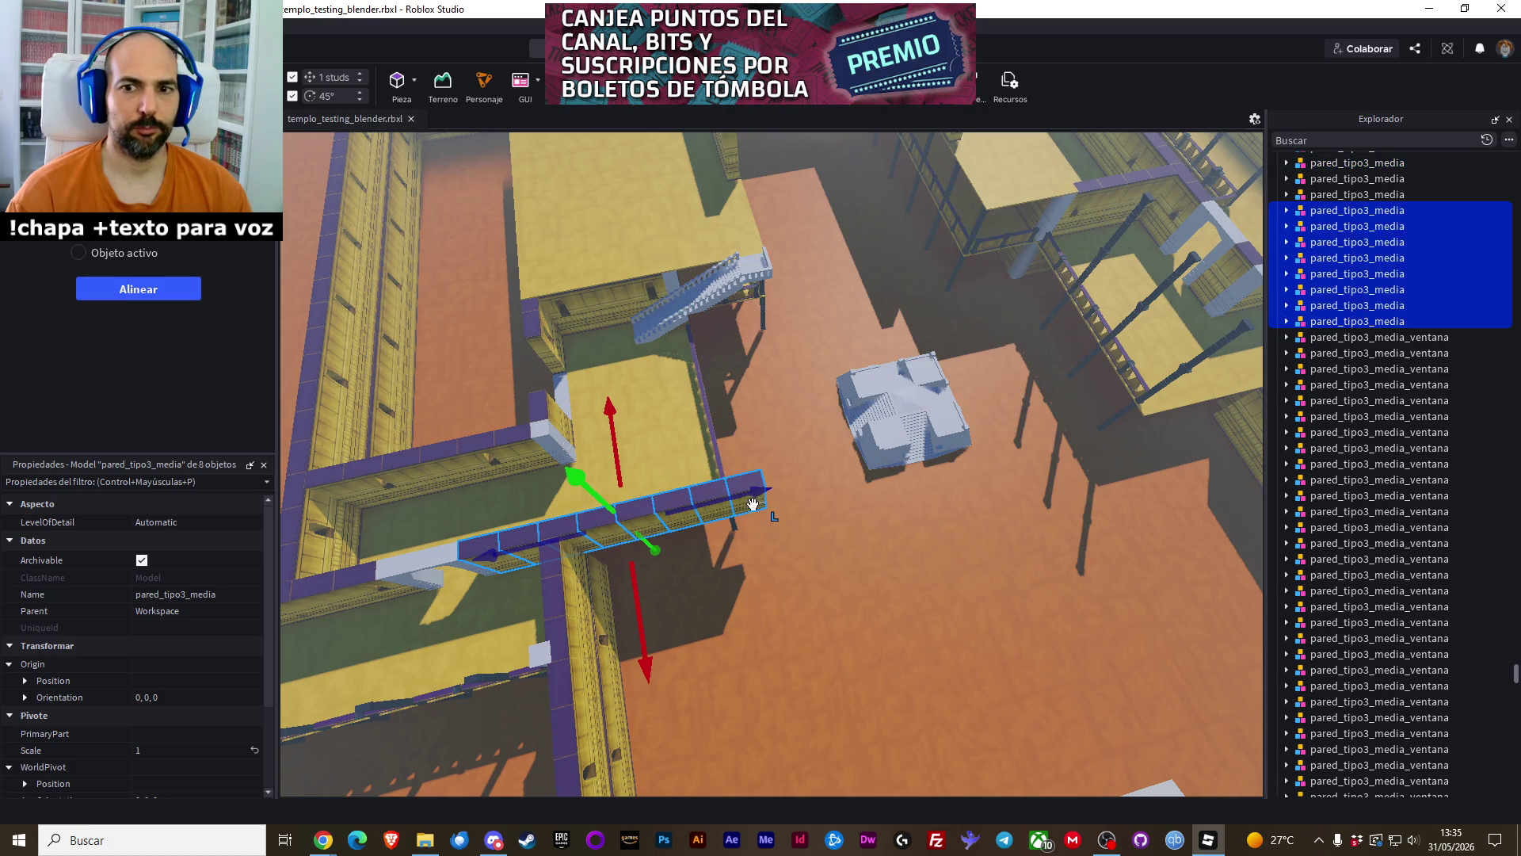
mouse_move(753, 503)
mouse_down()
mouse_move(747, 449)
mouse_move(917, 439)
mouse_up()
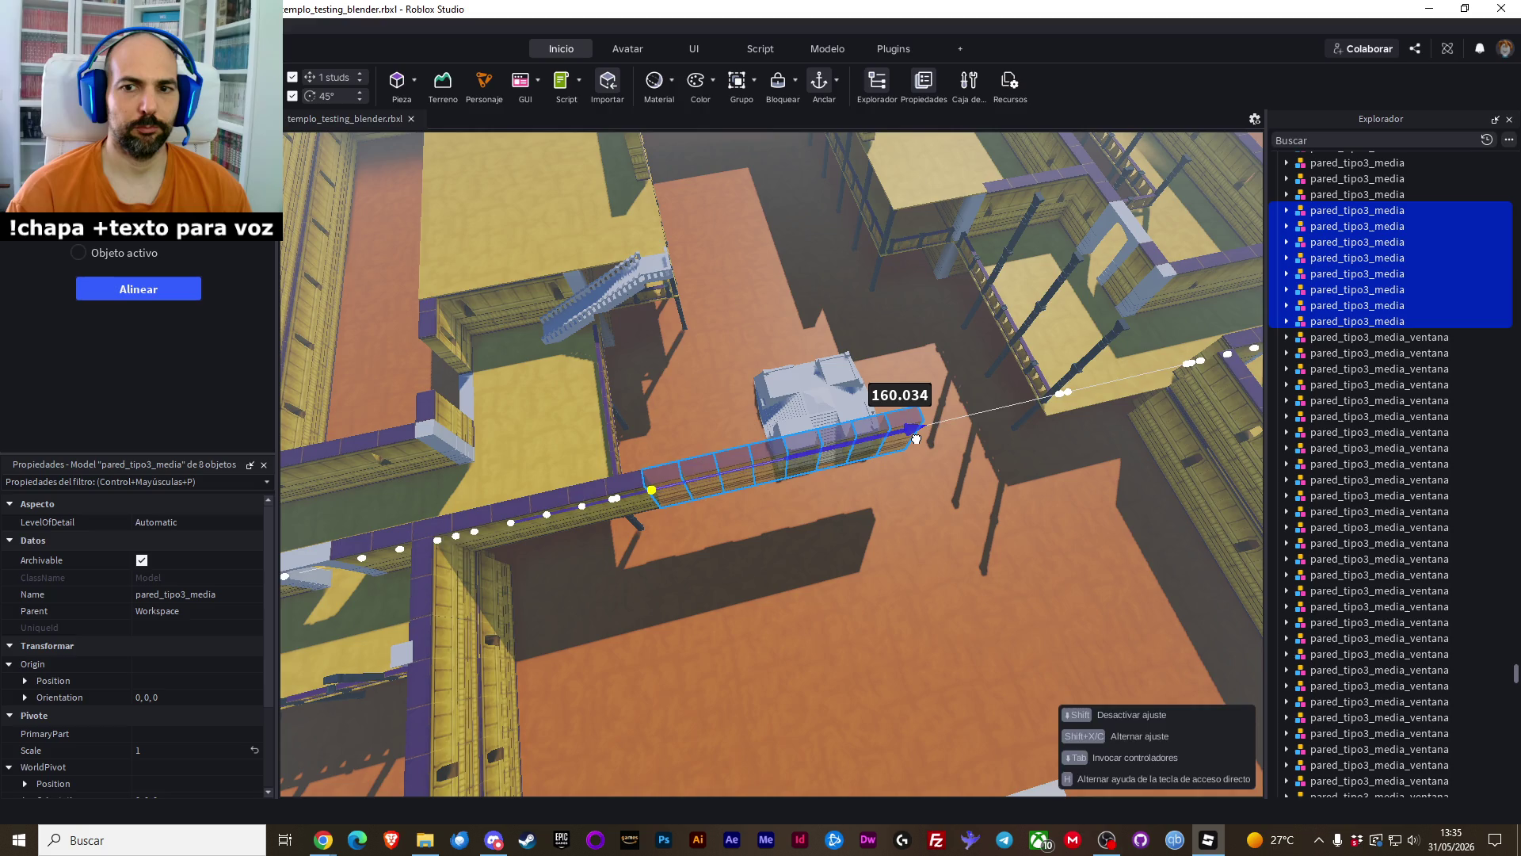
drag(916, 438, 918, 439)
click(945, 515)
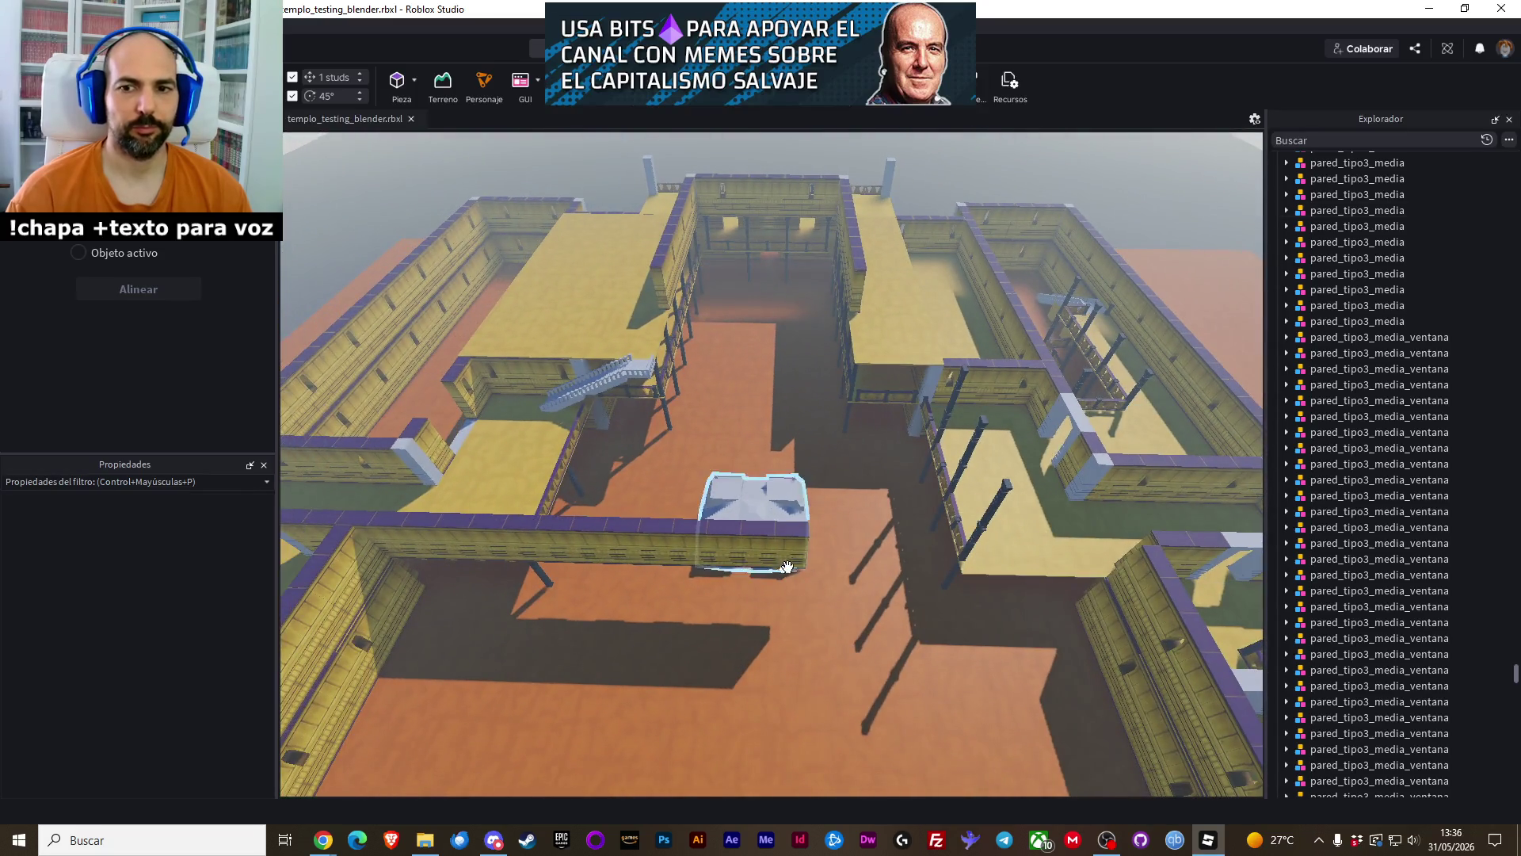
Paste copies of eight wall segments in place and slide them about 203 studs right
click(797, 559)
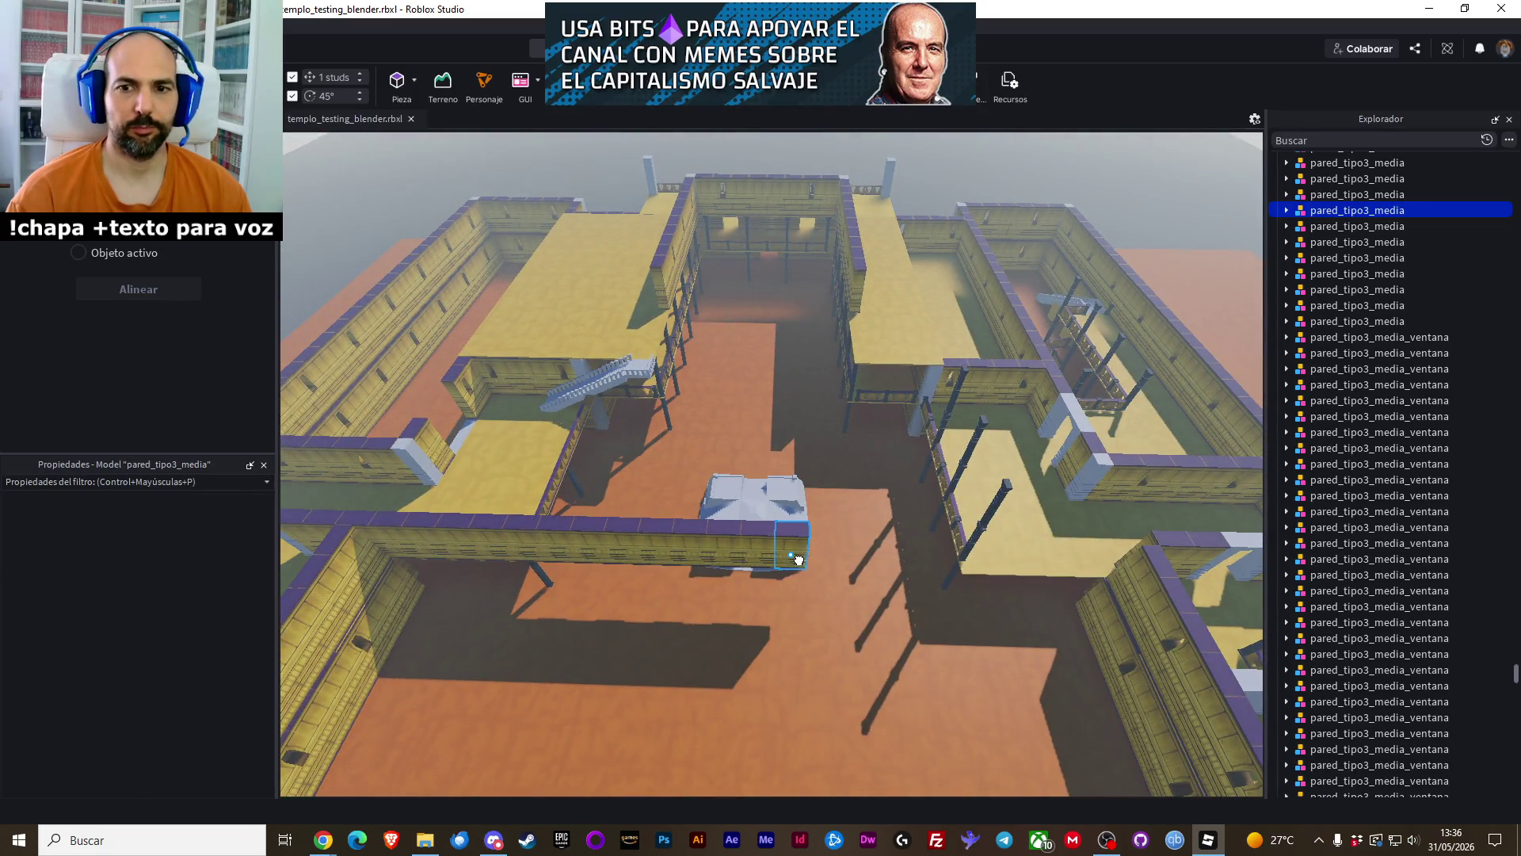
ctrl+click(796, 558)
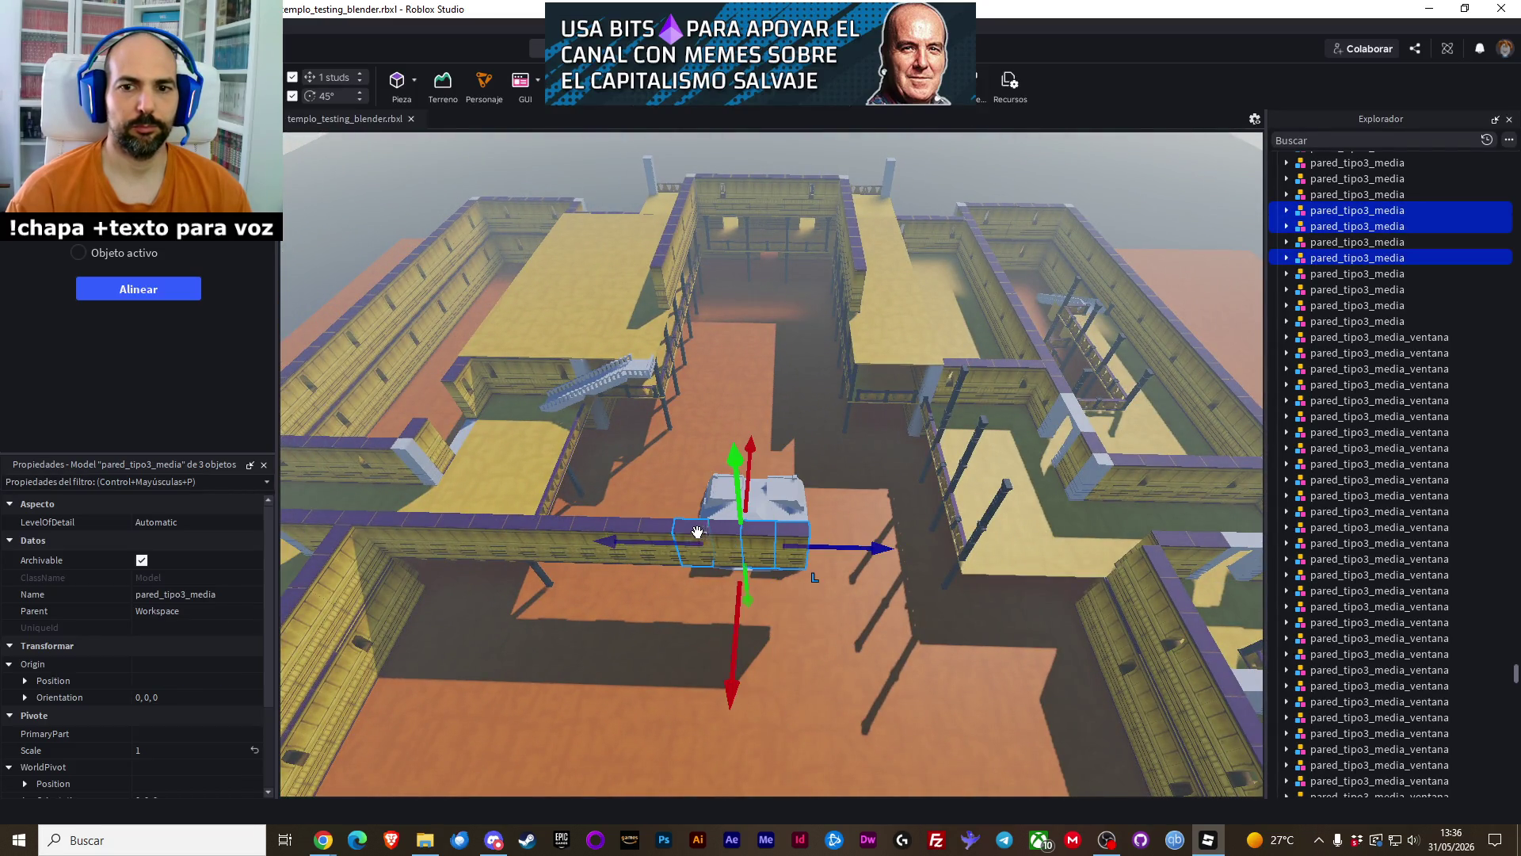
ctrl+click(663, 526)
ctrl+click(622, 525)
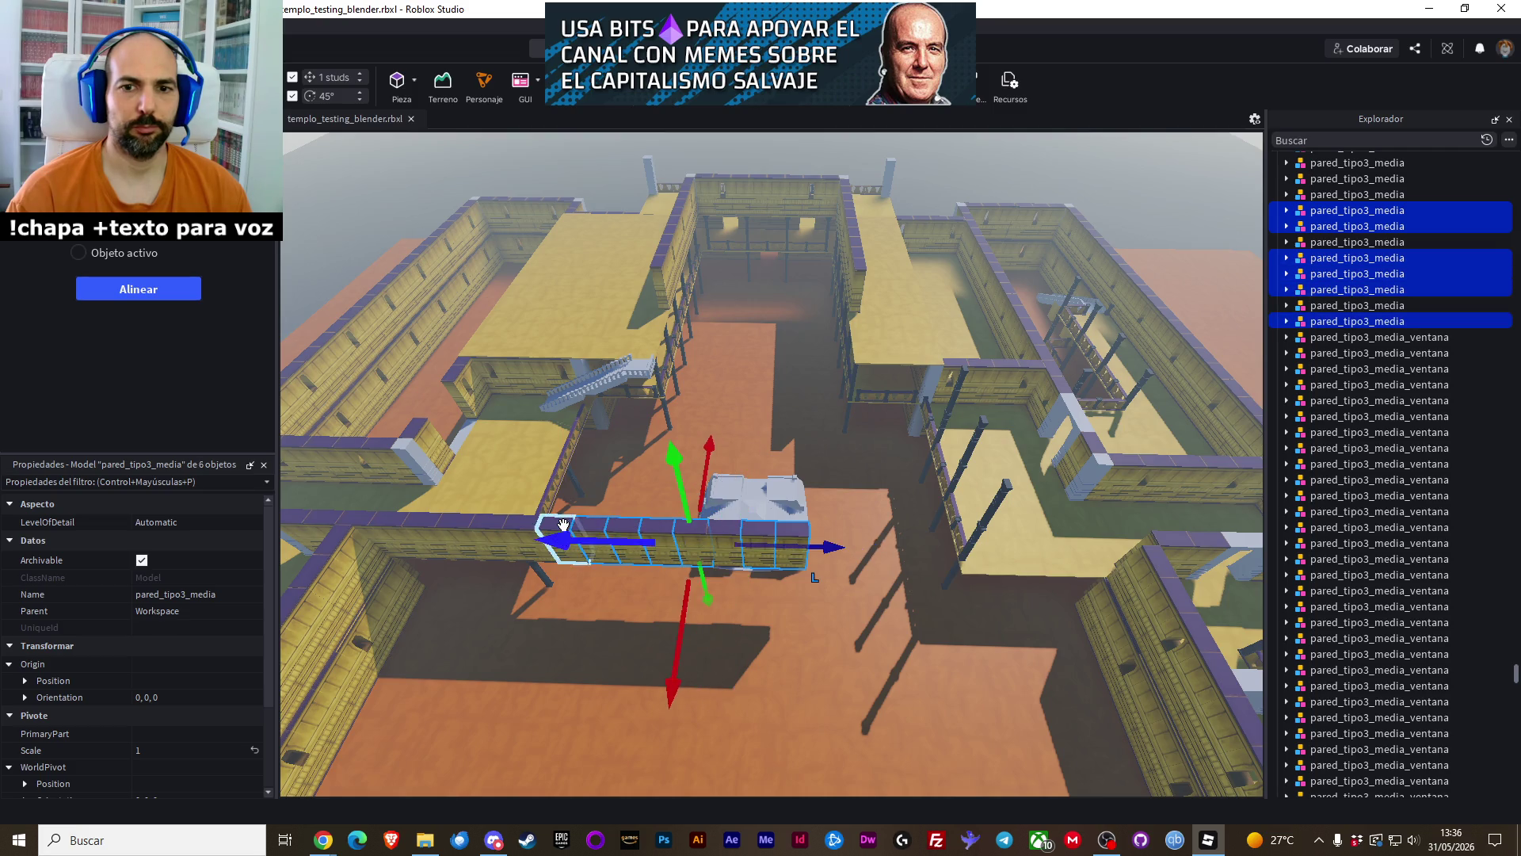
ctrl+click(555, 526)
ctrl+click(507, 525)
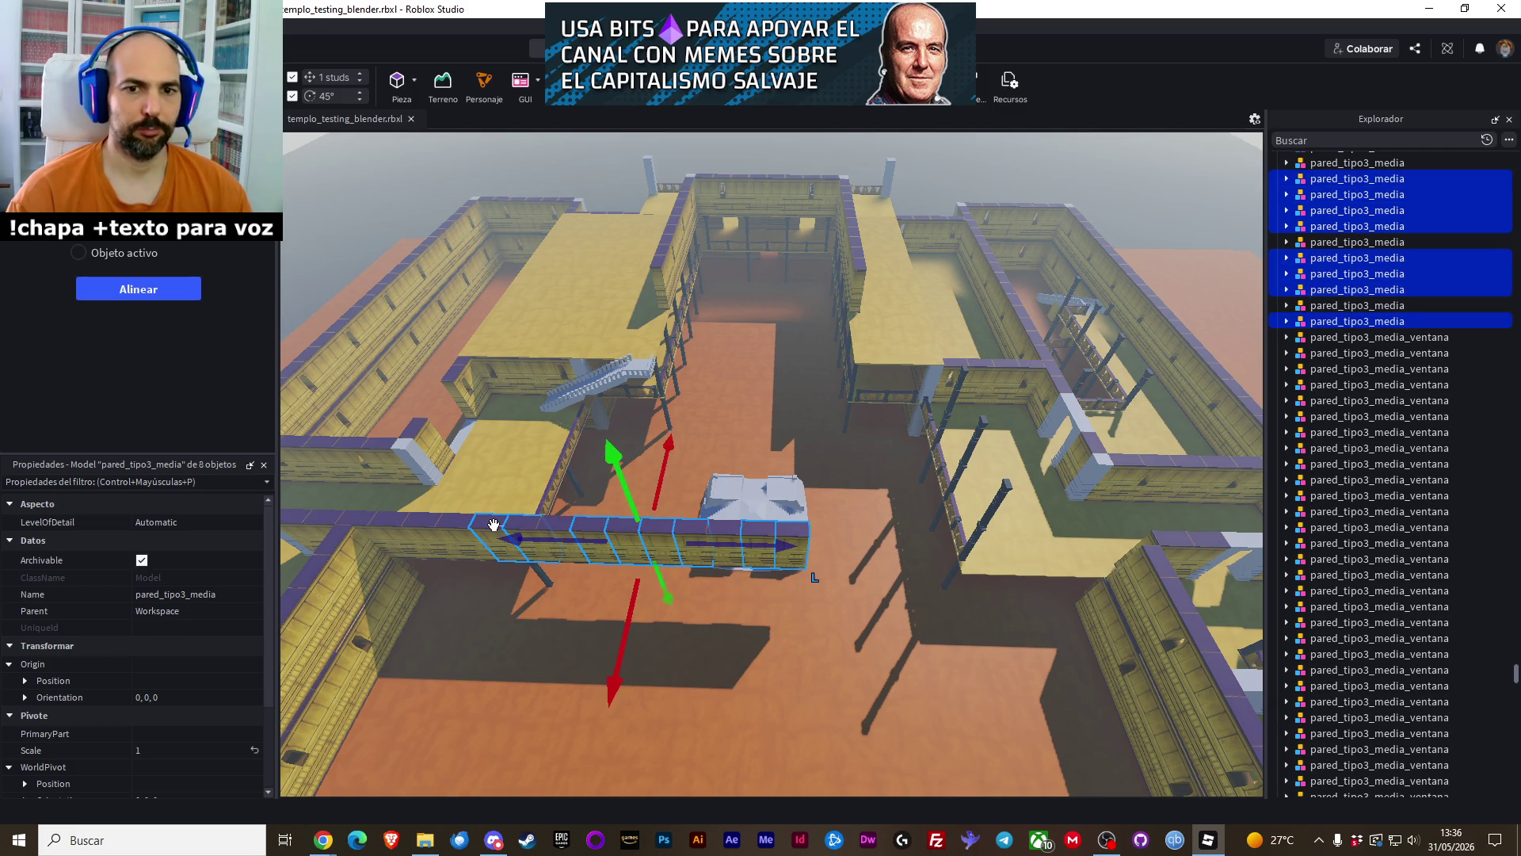
right_click(494, 525)
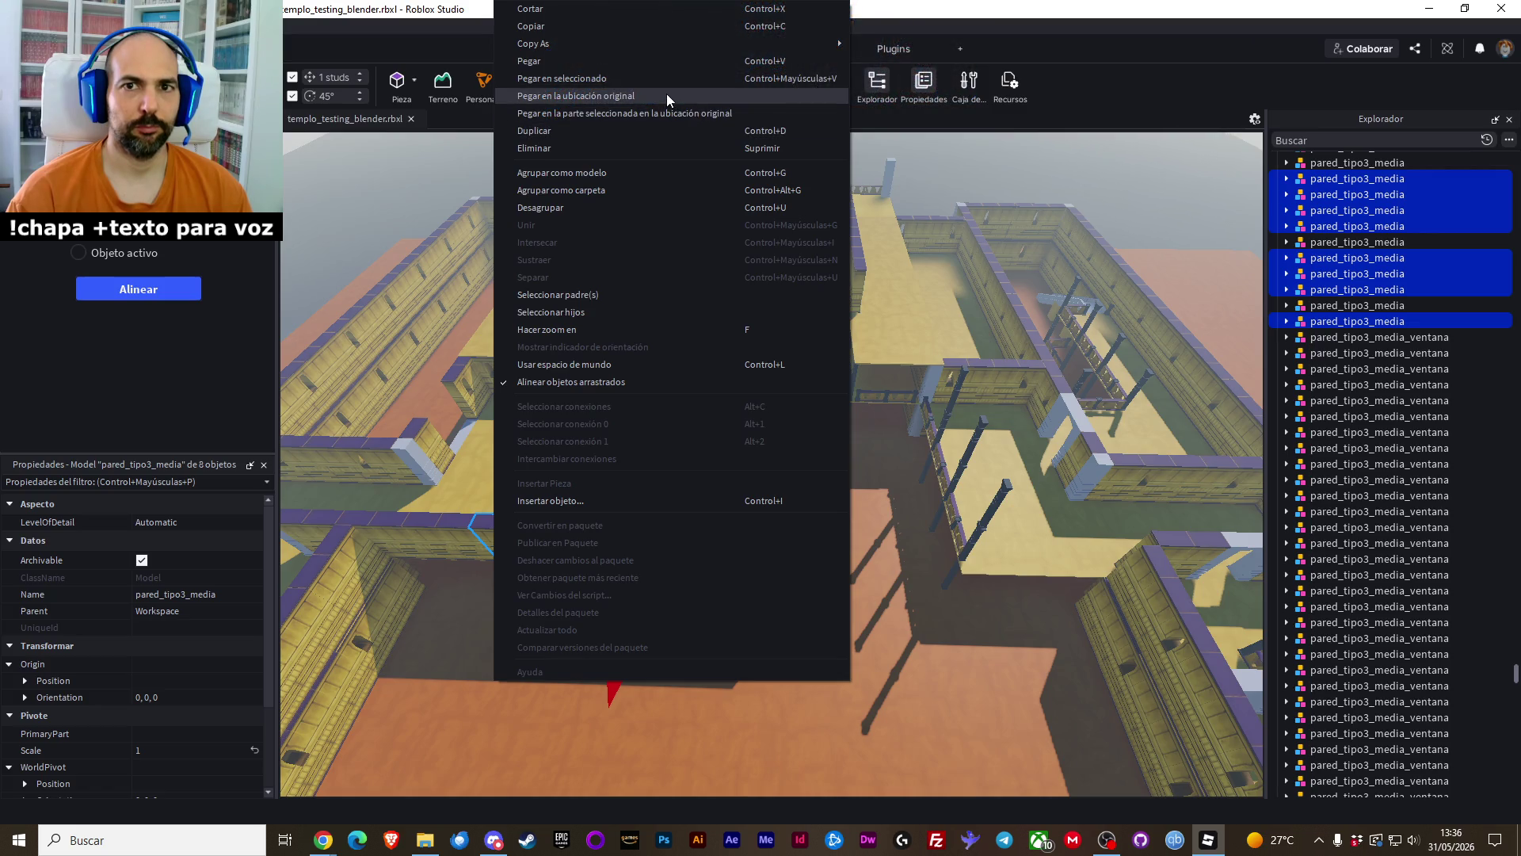
click(667, 93)
drag(738, 552, 959, 555)
Paste a copy of the end wall piece and shift it 10 studs left
click(817, 533)
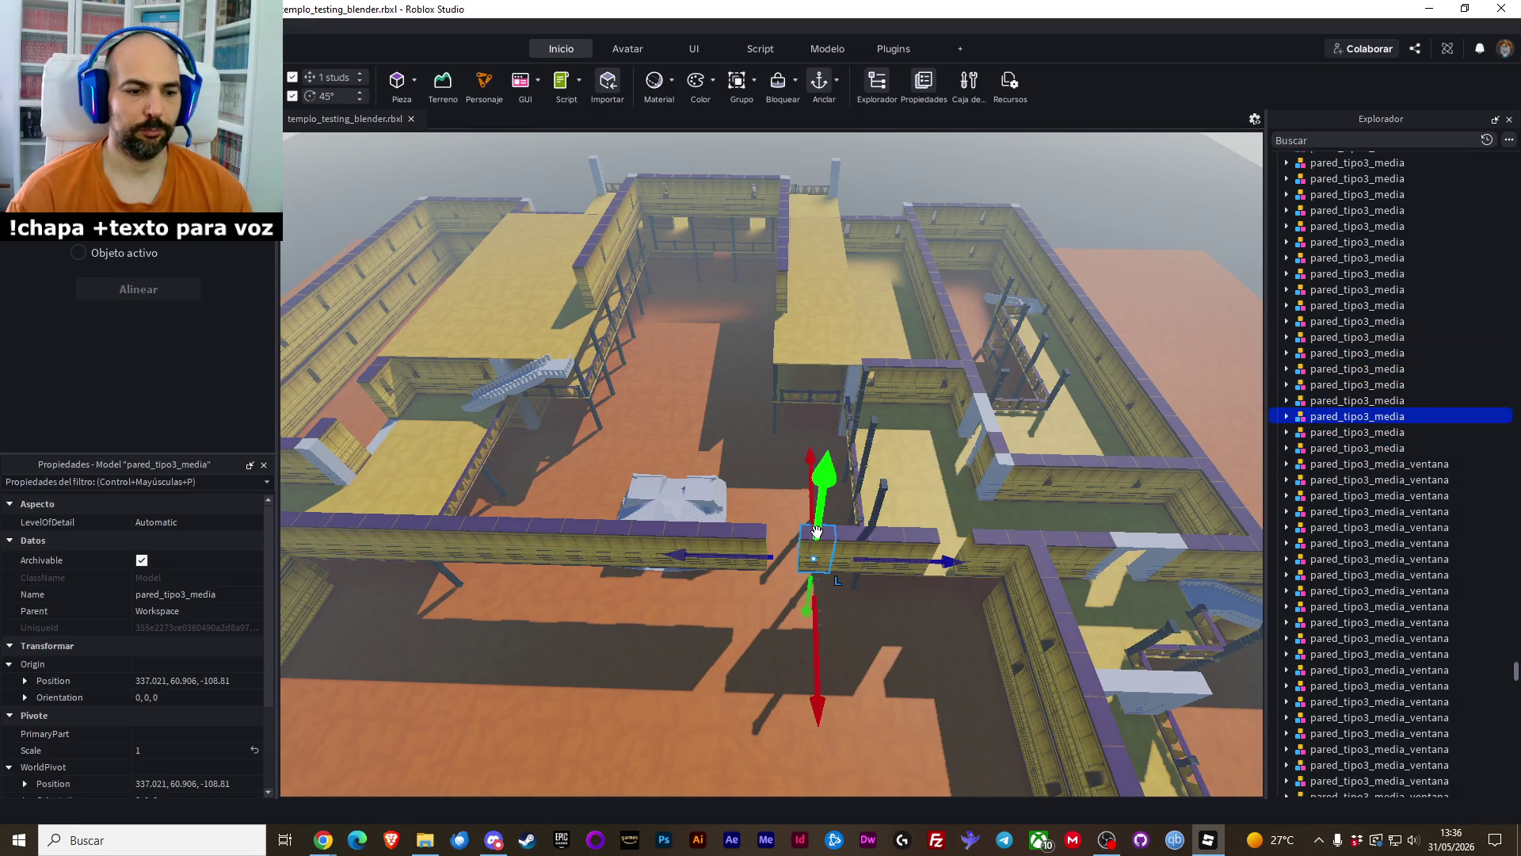
right_click(817, 533)
click(938, 97)
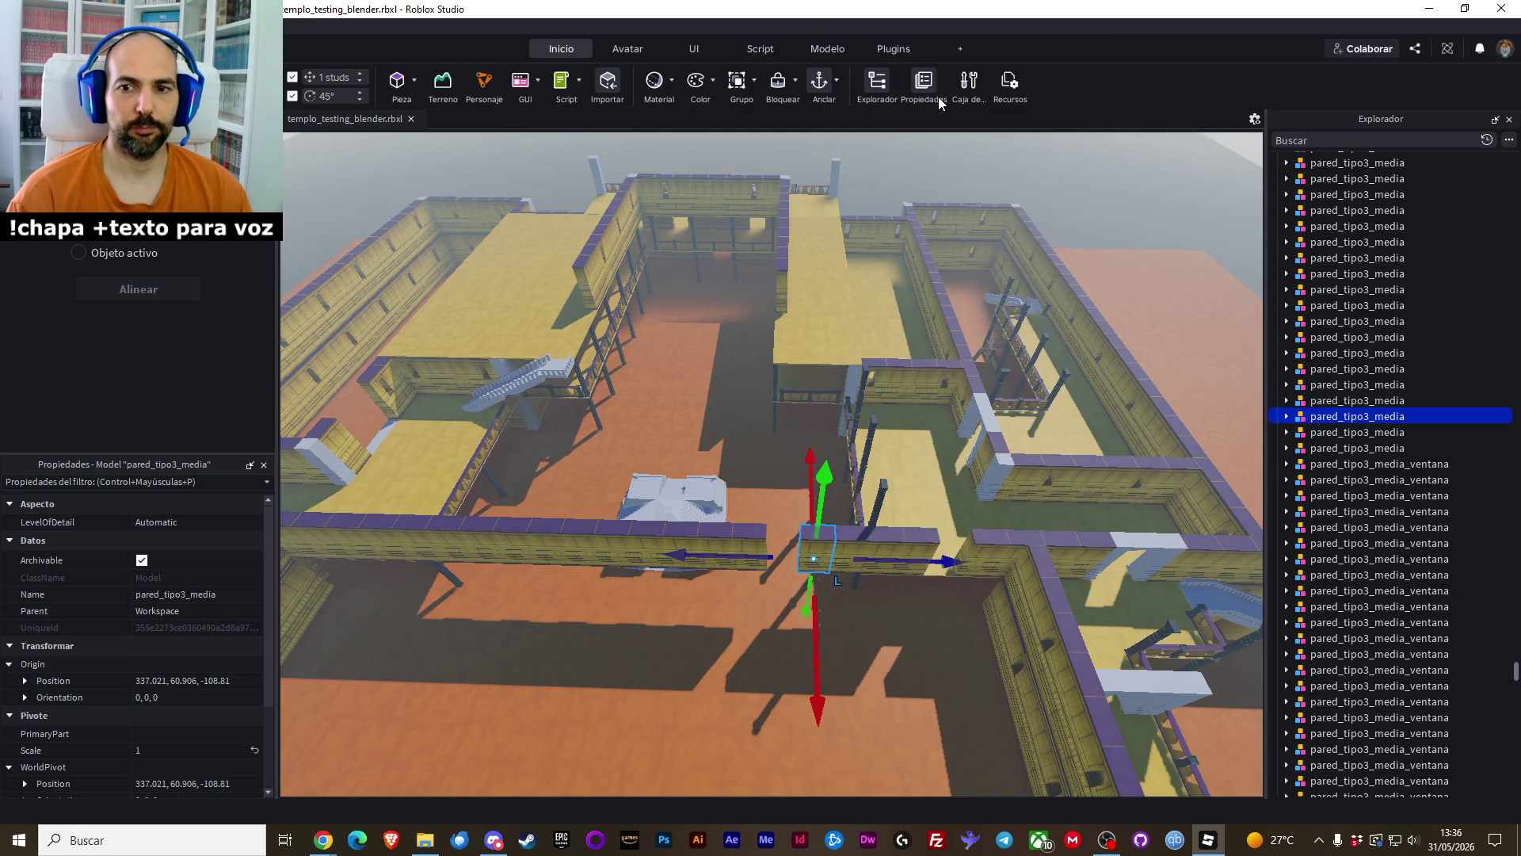
drag(956, 567, 919, 563)
click(878, 650)
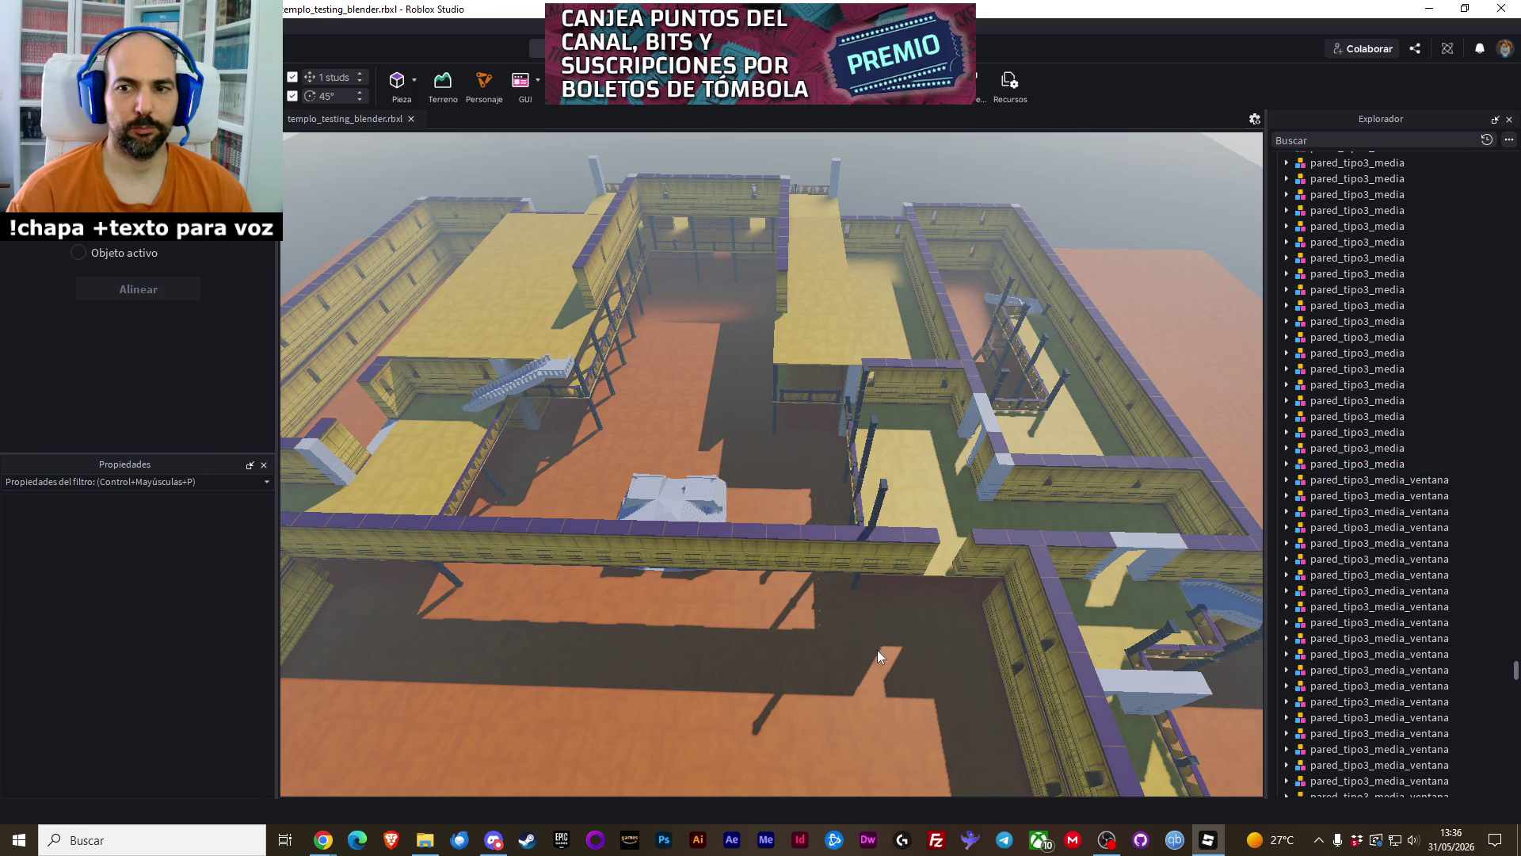
Paste a copy of the junction wall piece and nudge it into the remaining gap
key(d)
click(906, 545)
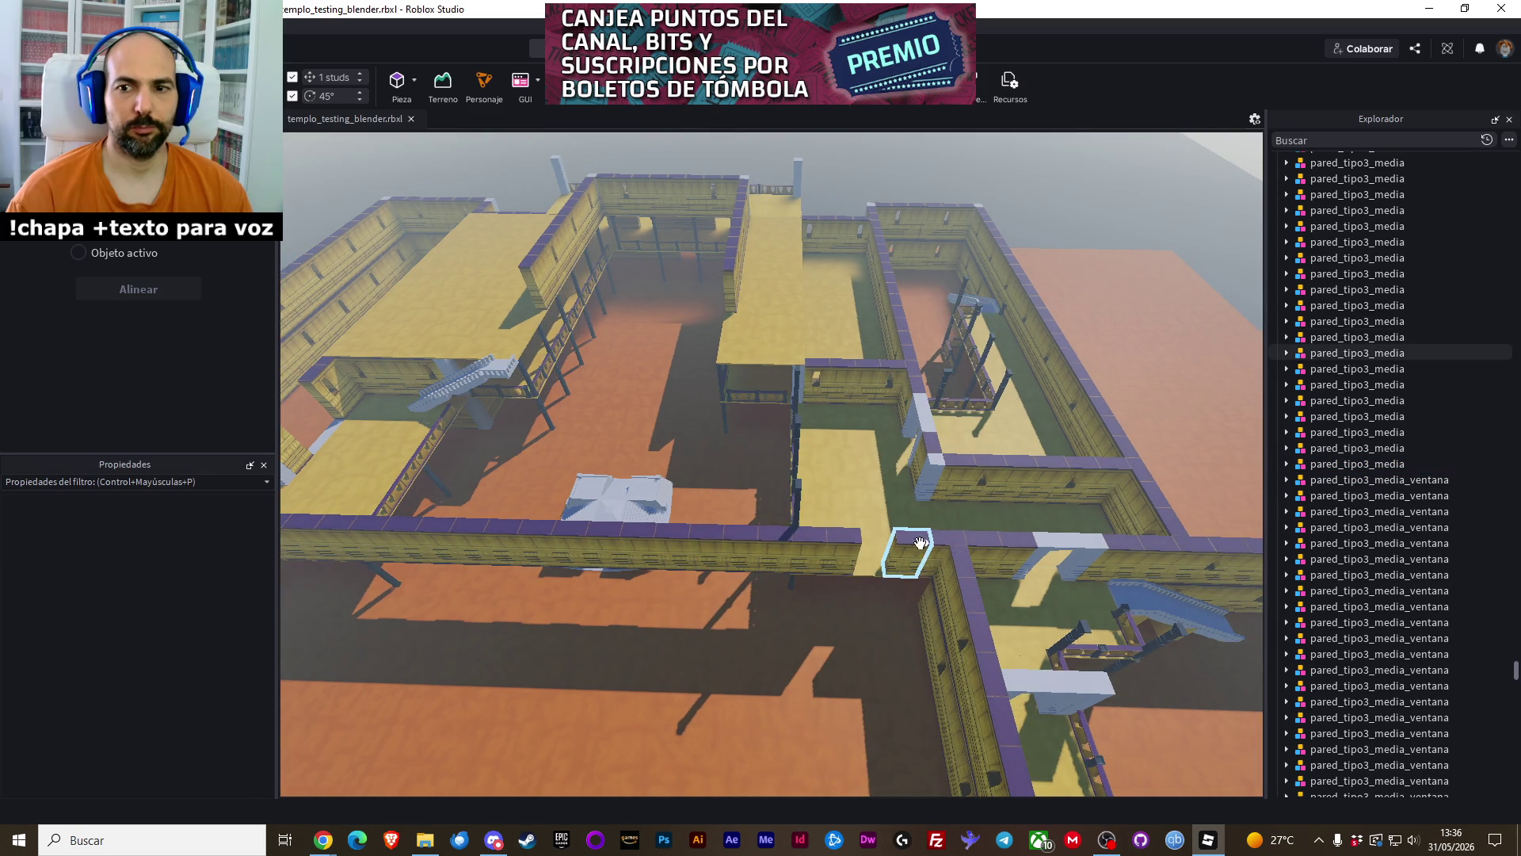
right_click(907, 545)
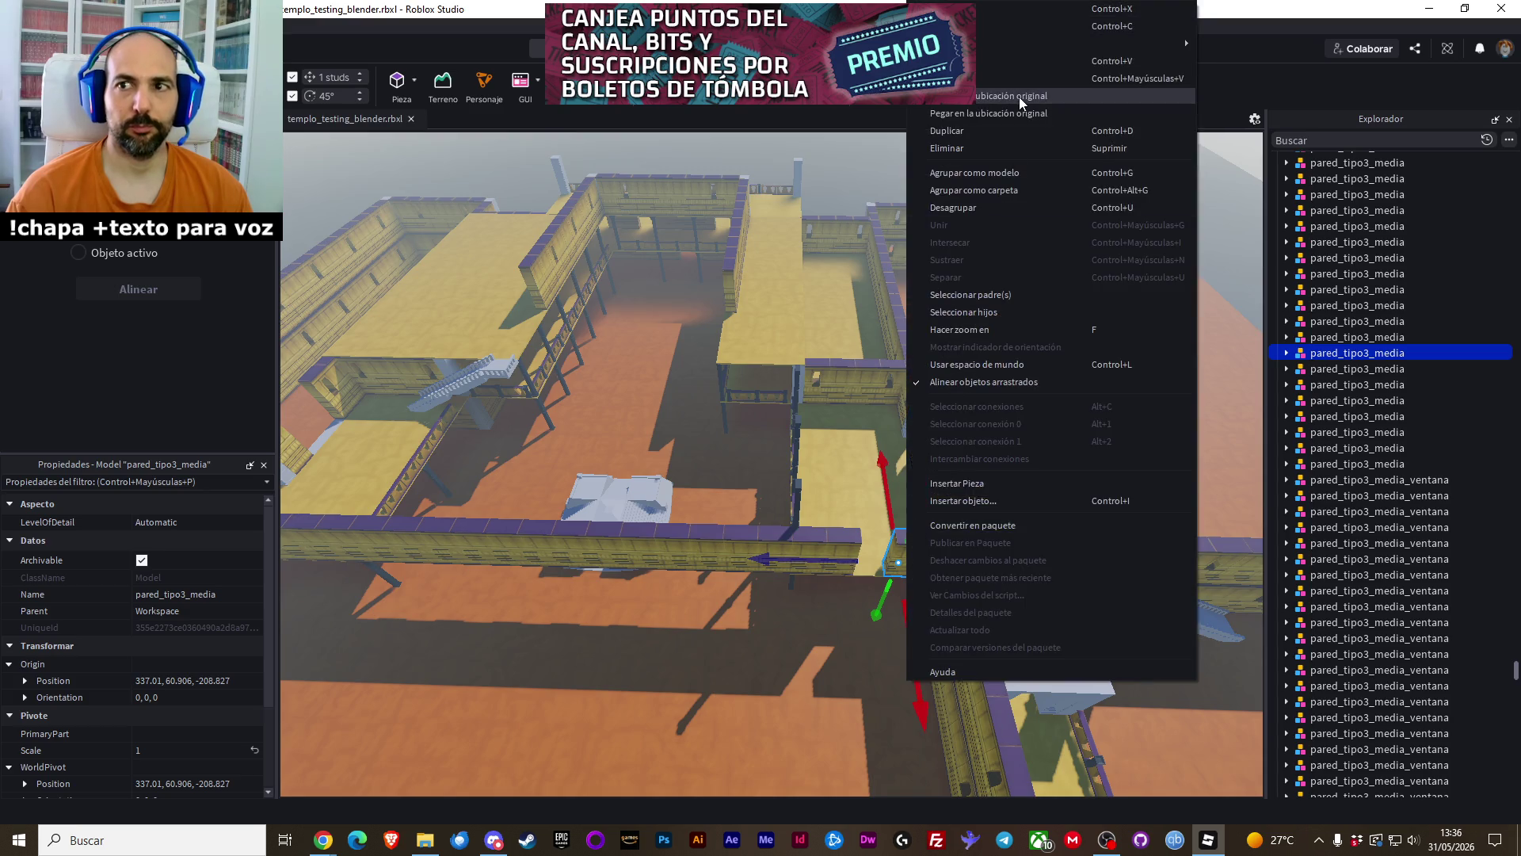
click(1019, 97)
mouse_move(986, 548)
mouse_down()
mouse_move(991, 563)
mouse_move(966, 561)
mouse_up()
click(584, 390)
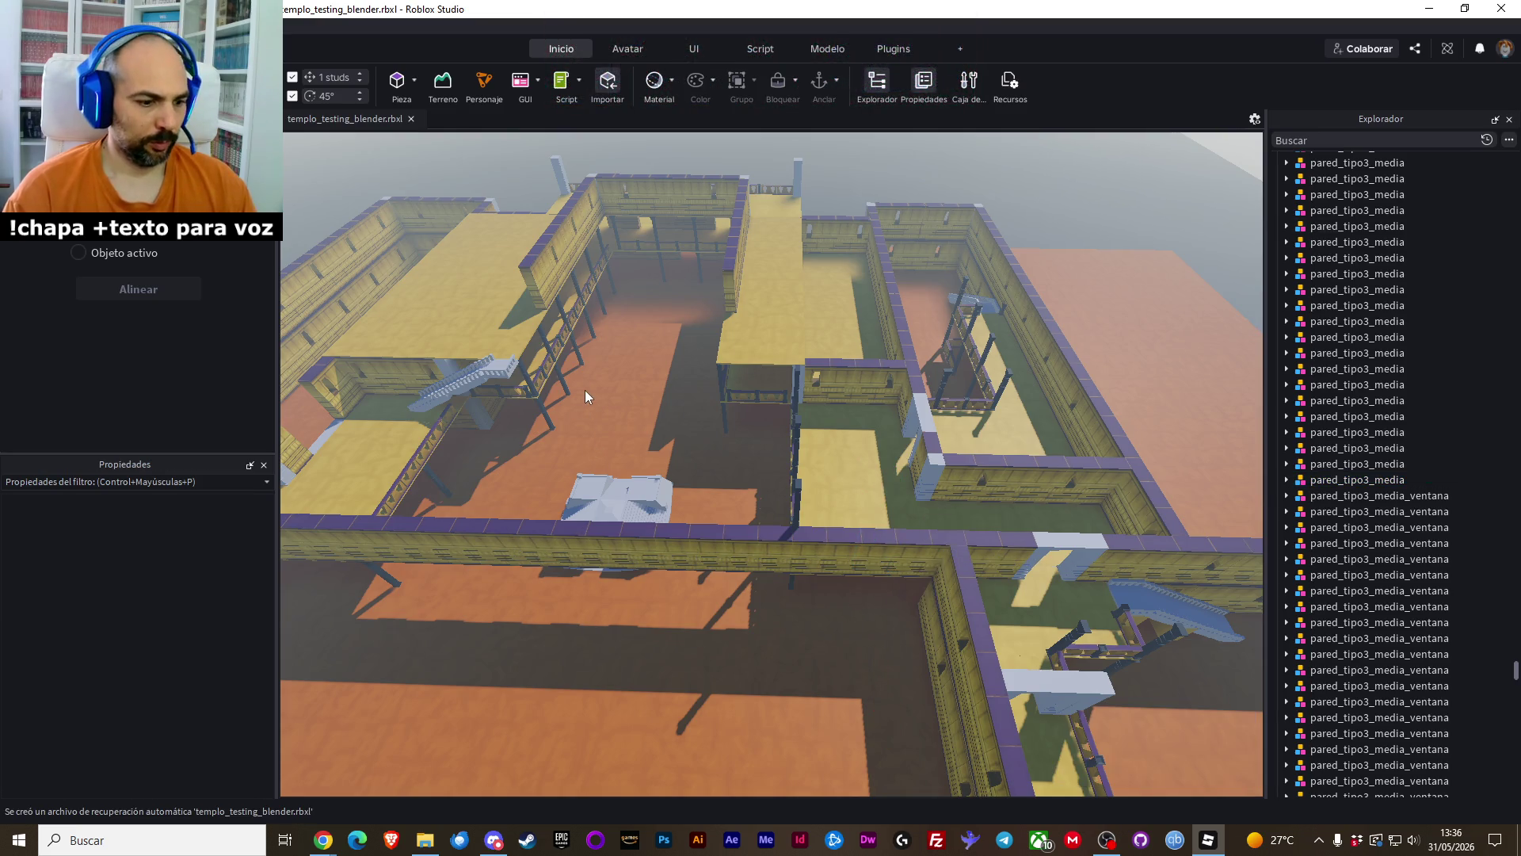
Save the place as templo_testing_blender.rbxl and fly the camera to the upper colonnade wall
key(ctrl+s)
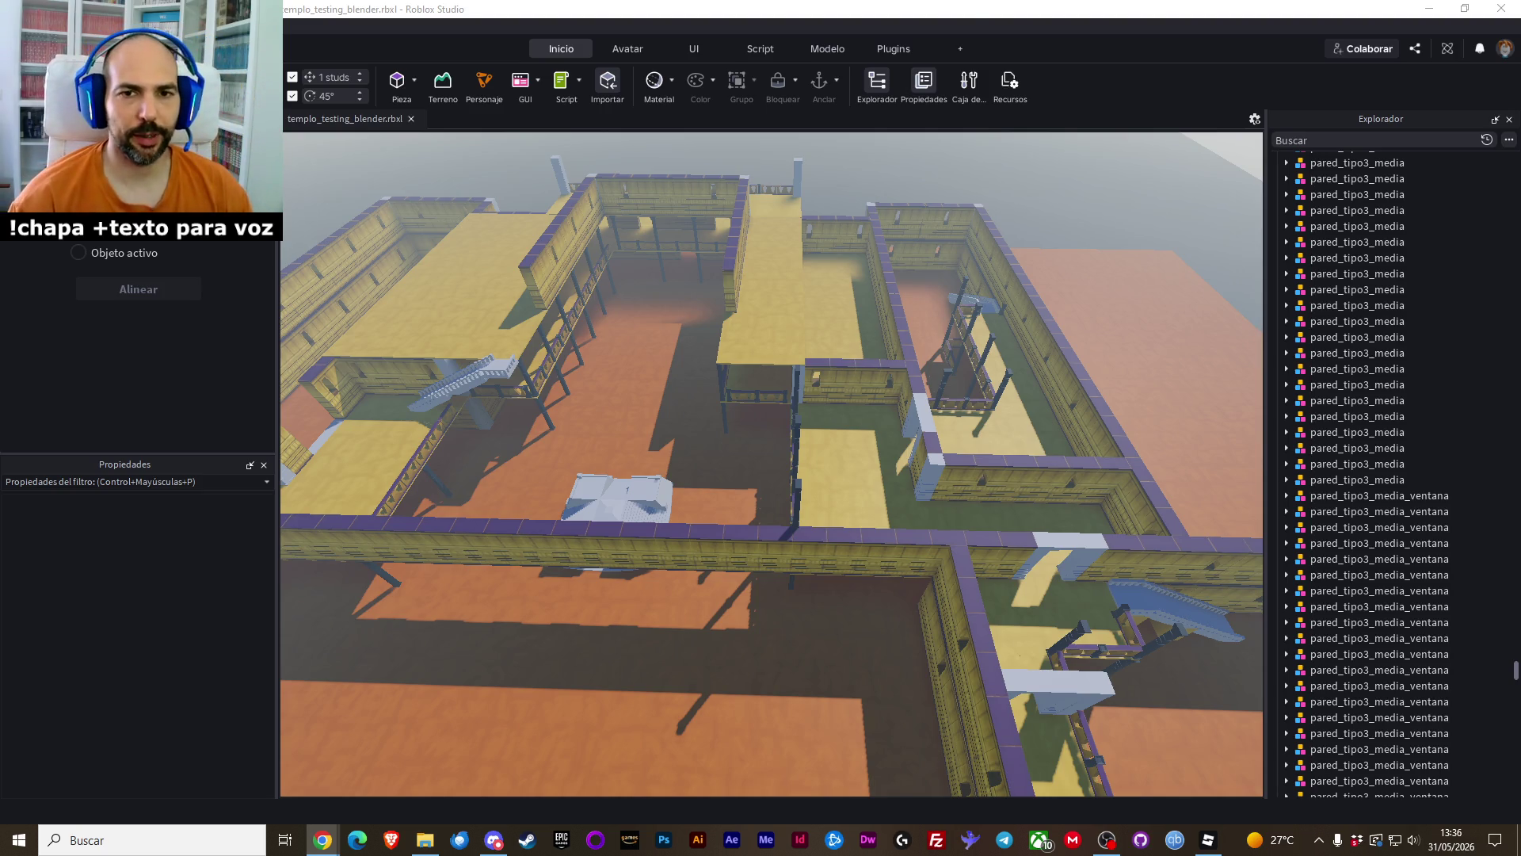
key(Left)
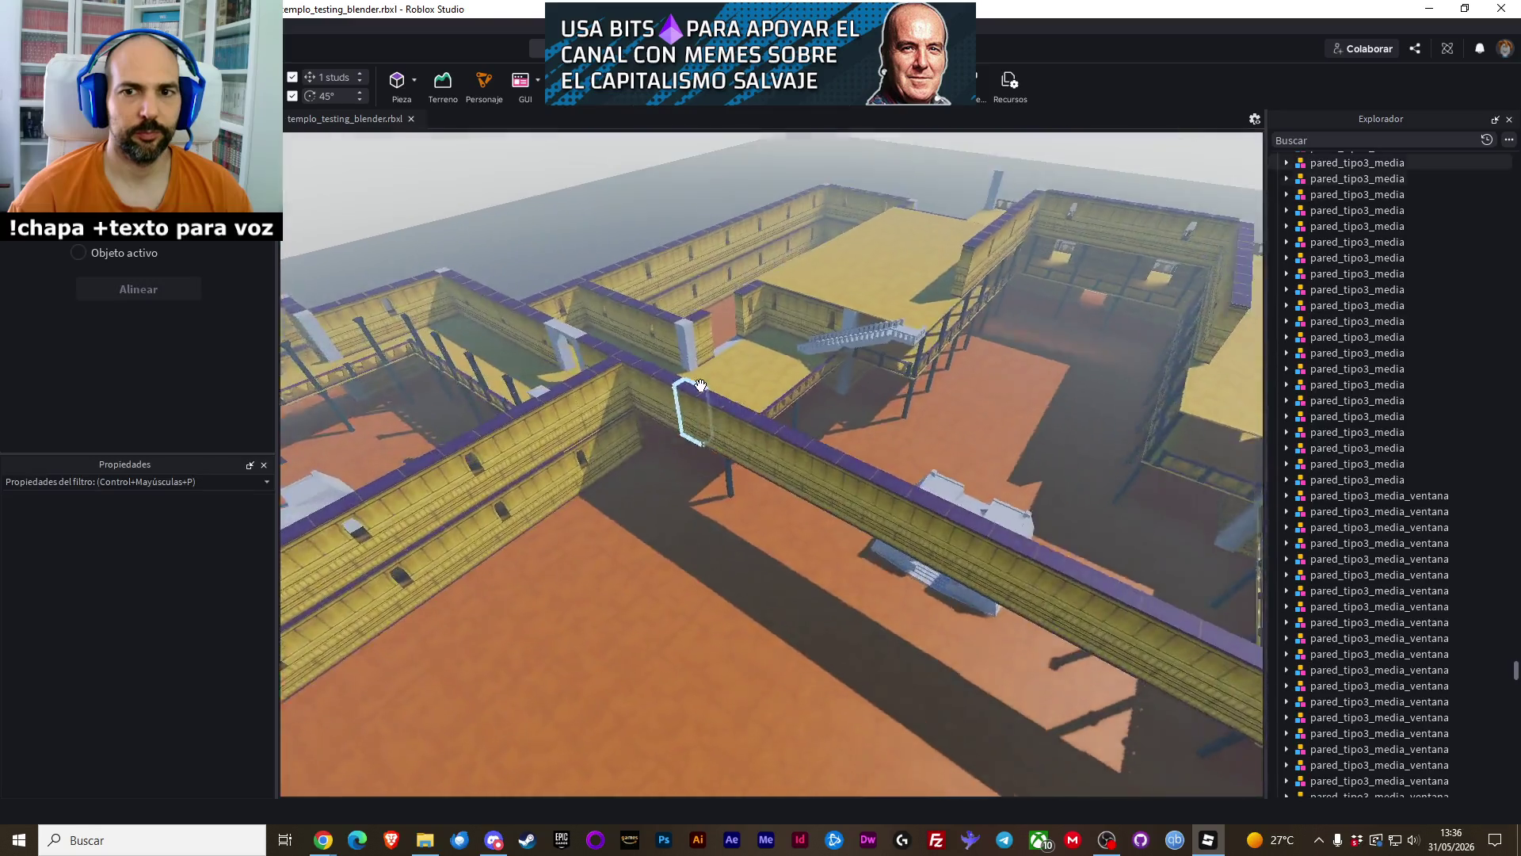
key(Left)
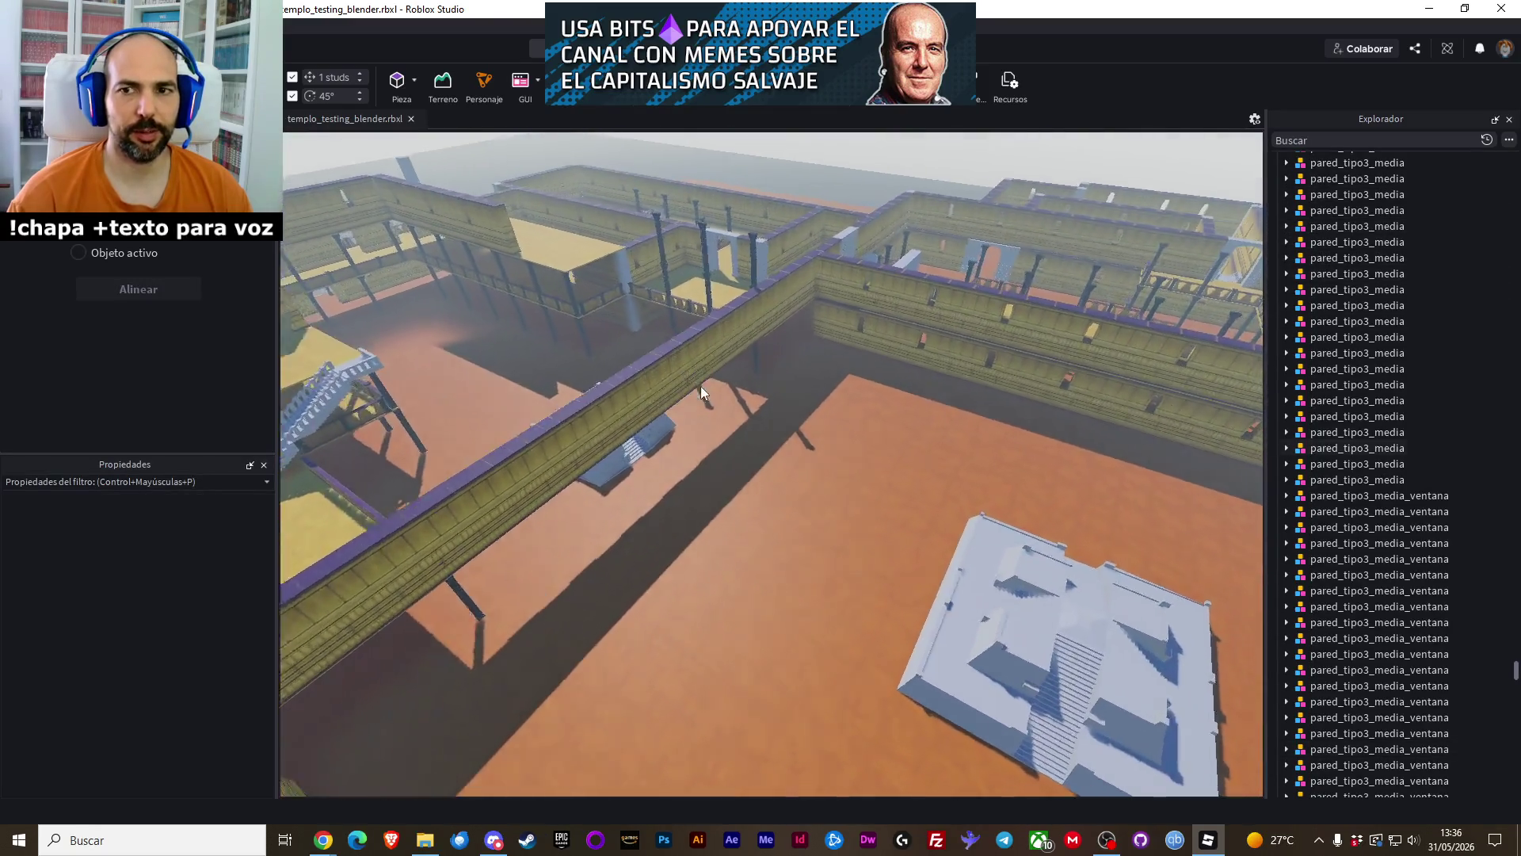
key(Left)
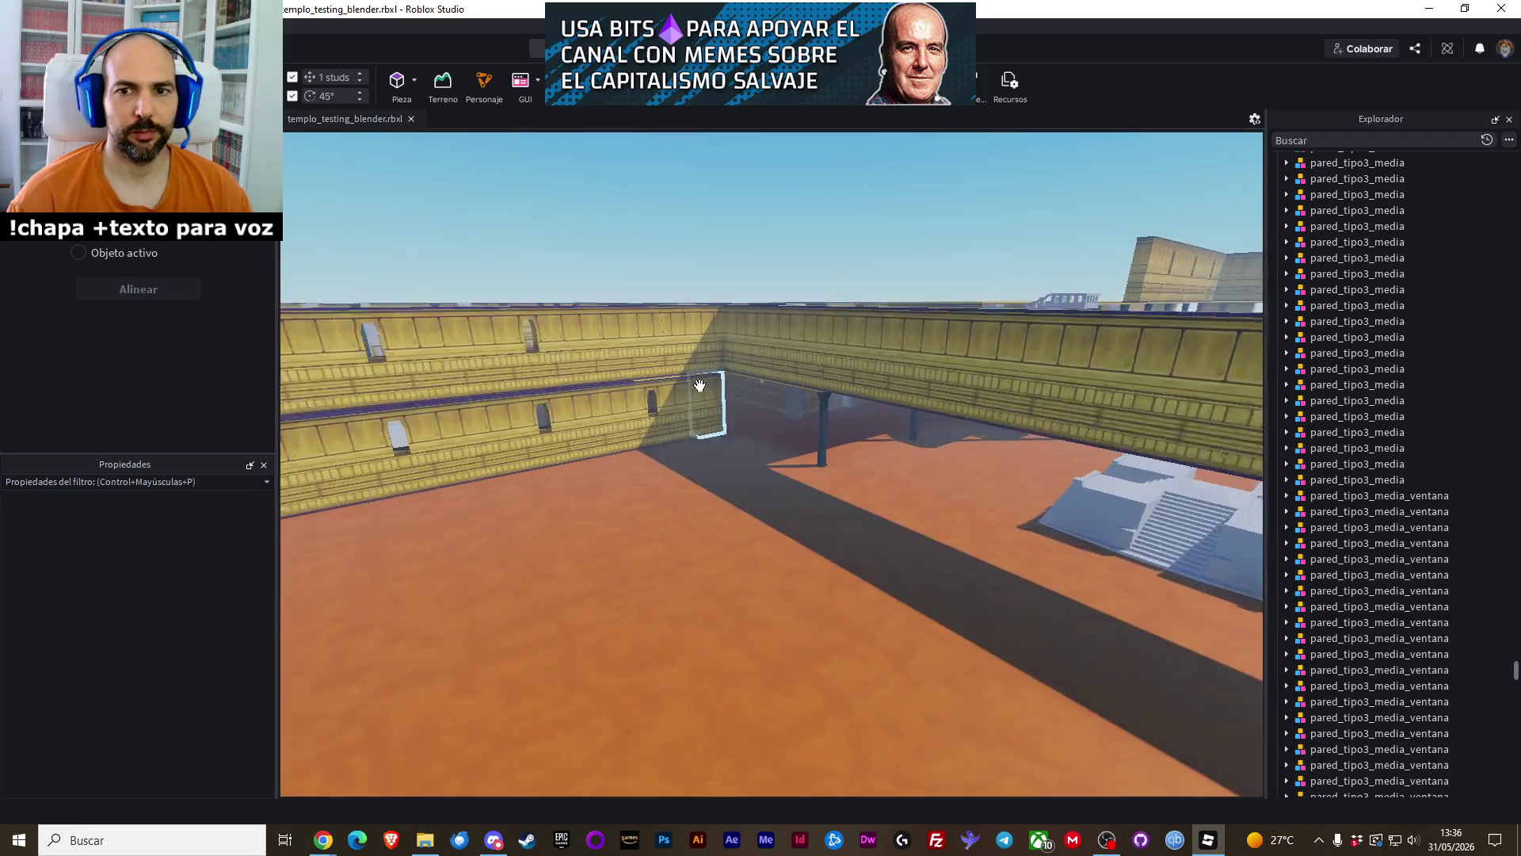
key(Left)
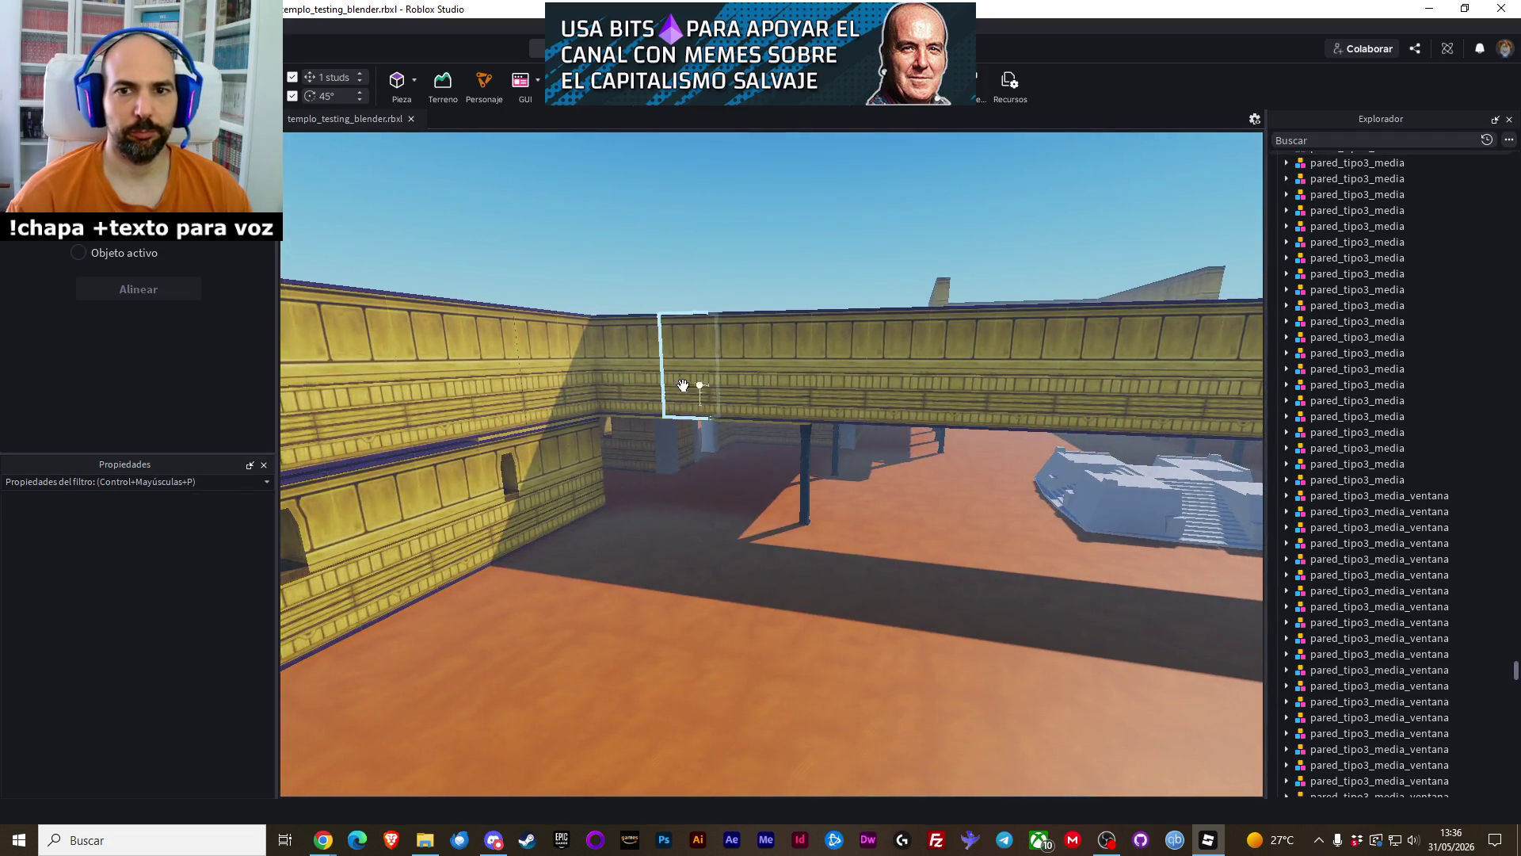
Select all 24 upper pared_tipo3_media wall segments above the colonnade
click(610, 372)
ctrl+click(683, 325)
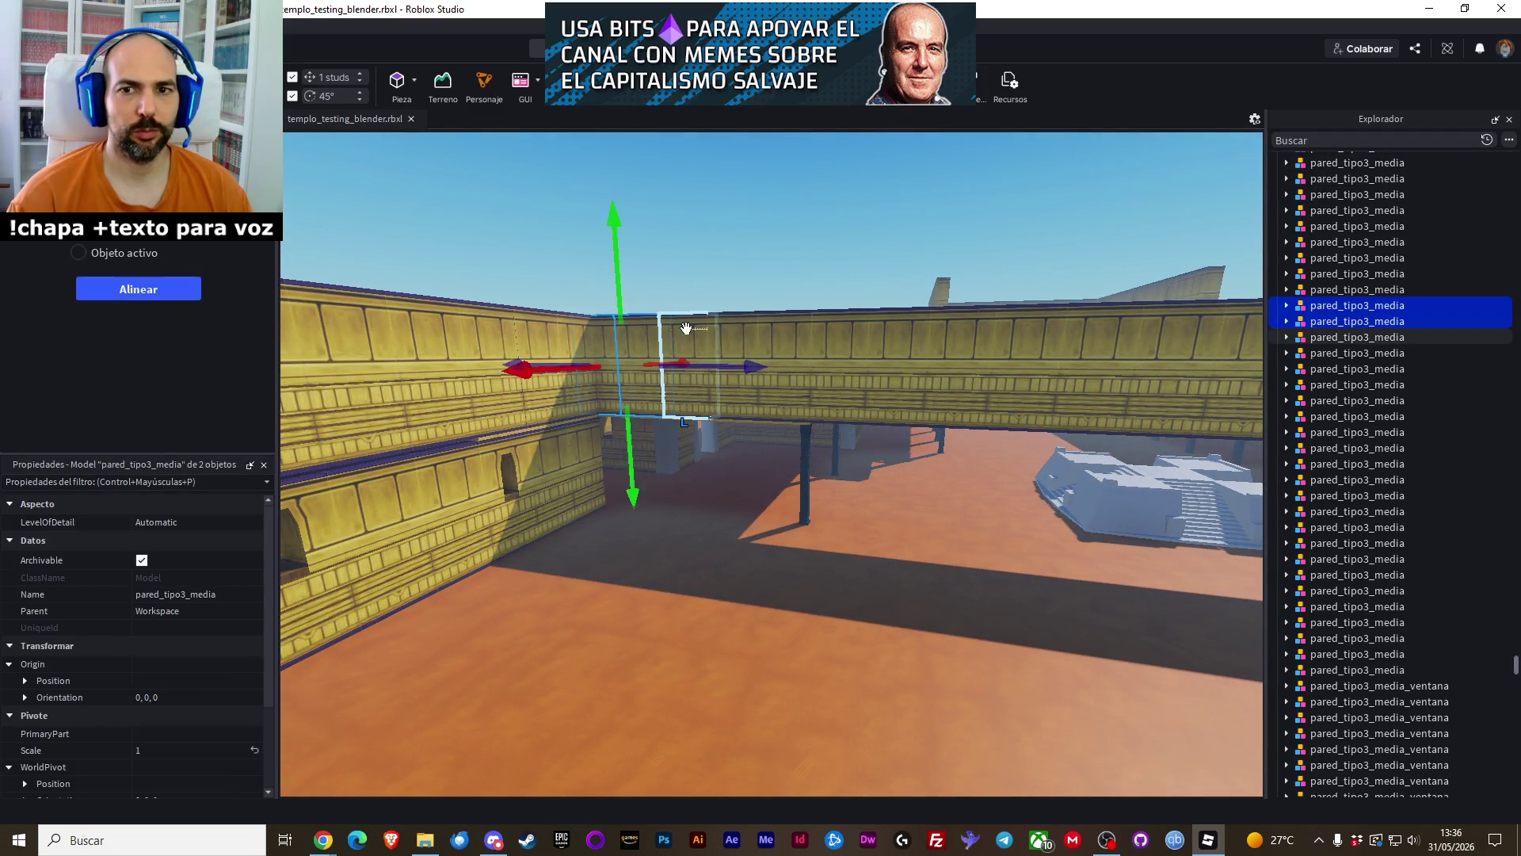
ctrl+click(729, 327)
ctrl+click(780, 328)
ctrl+click(834, 332)
ctrl+click(899, 330)
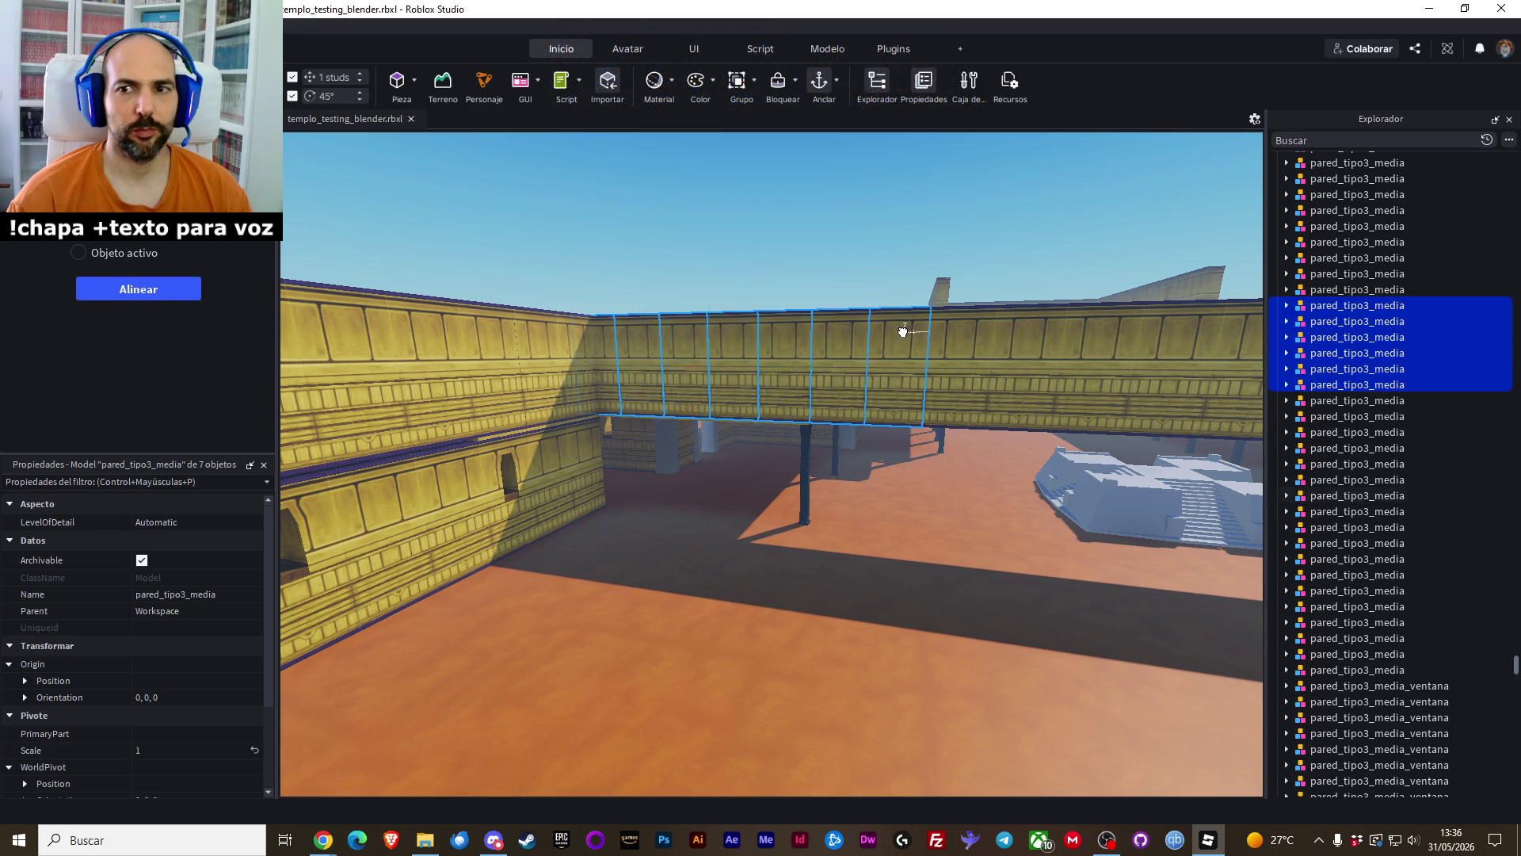
ctrl+click(963, 331)
ctrl+click(1027, 335)
ctrl+click(1101, 340)
ctrl+click(1178, 341)
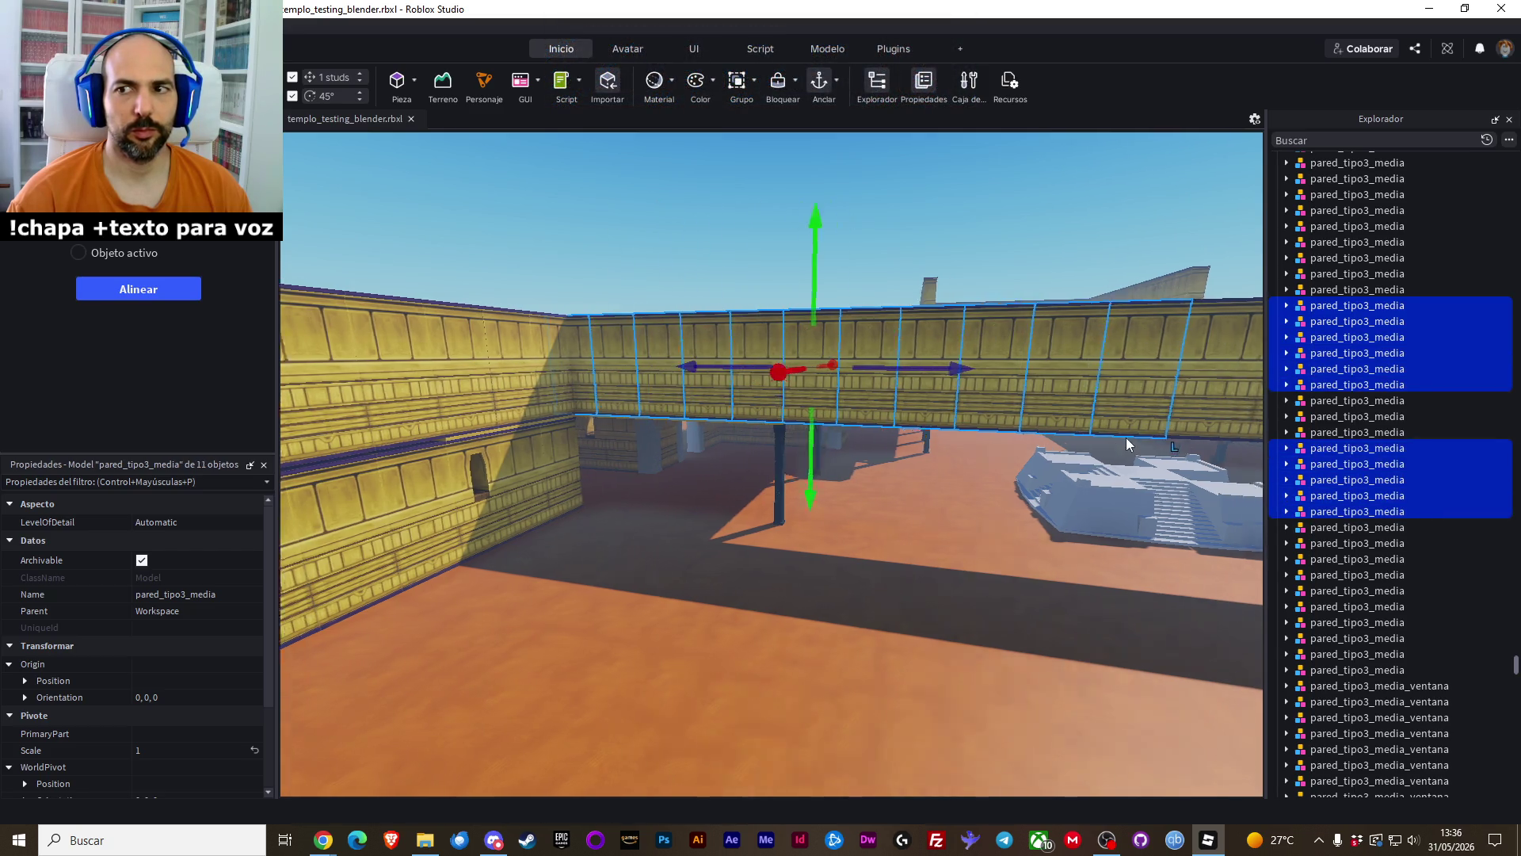
scroll(1125, 437, down, 5)
ctrl+click(798, 407)
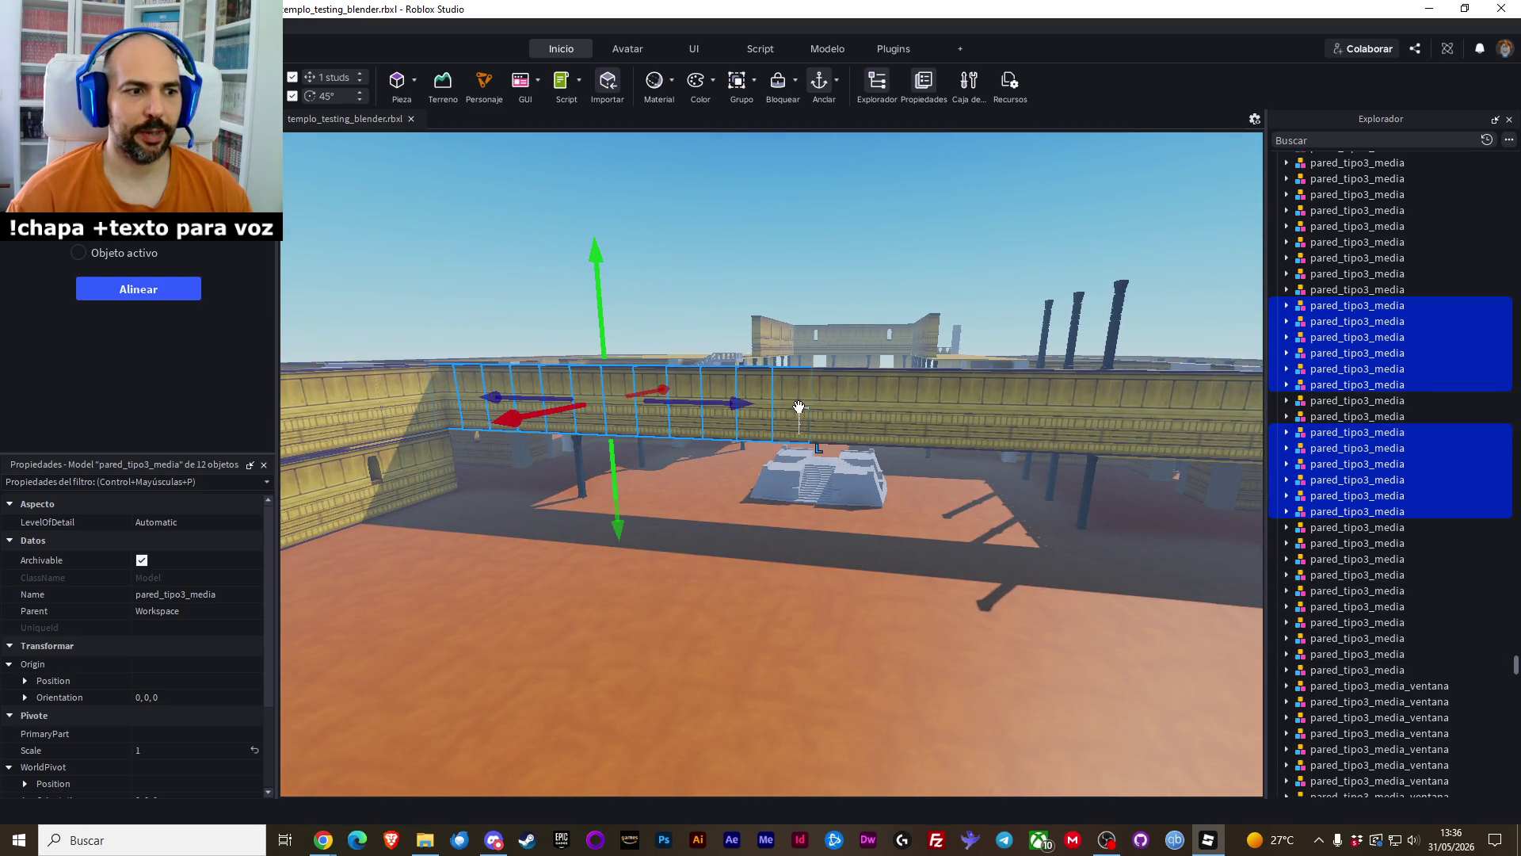
ctrl+click(828, 396)
ctrl+click(881, 391)
ctrl+click(901, 391)
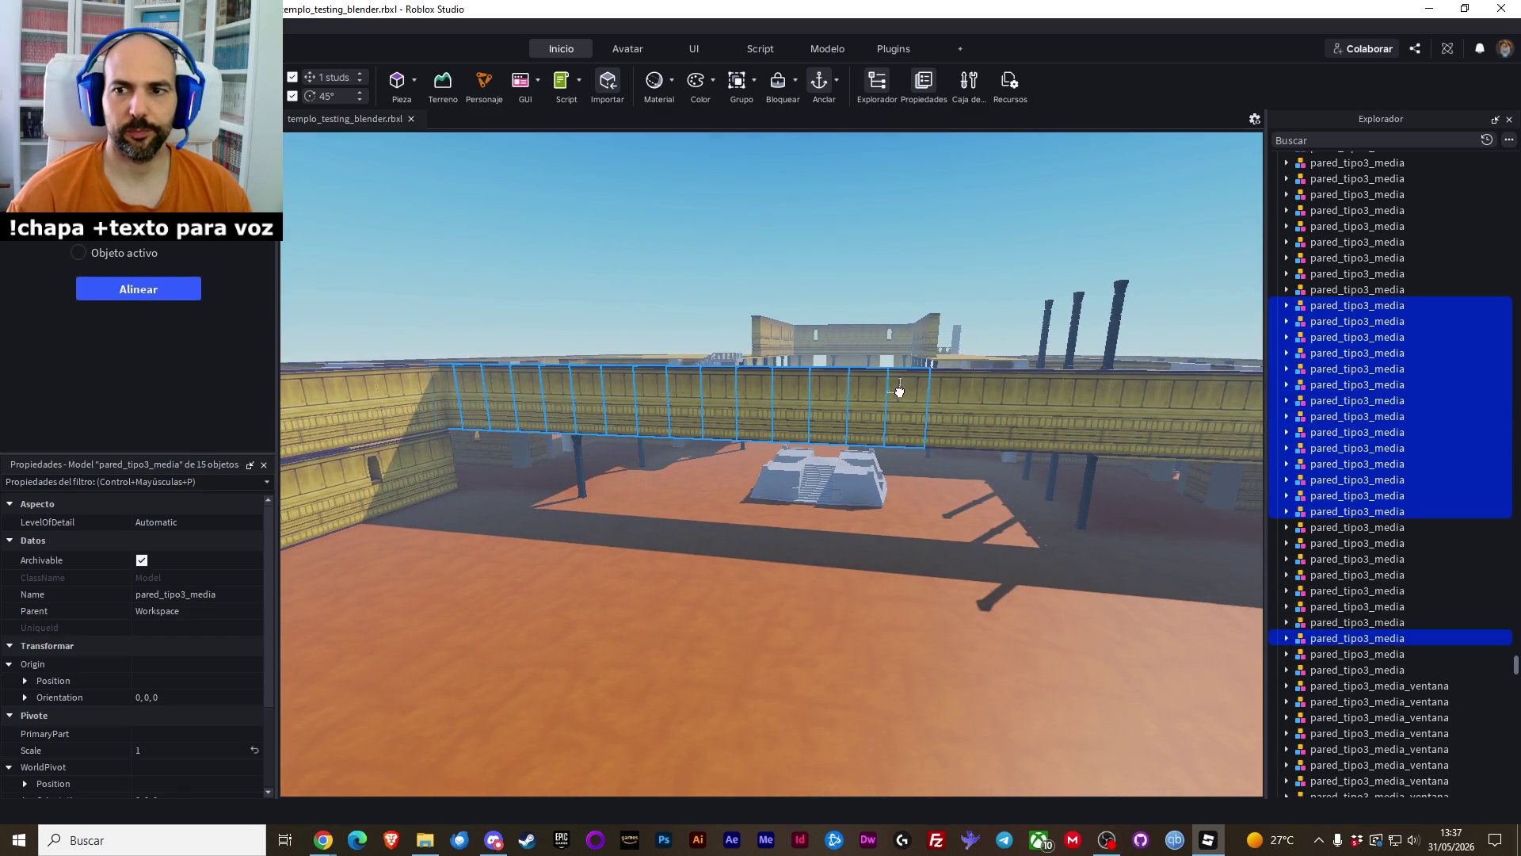
ctrl+click(947, 388)
ctrl+click(991, 386)
ctrl+click(1042, 391)
ctrl+click(1085, 390)
ctrl+click(1138, 391)
ctrl+click(1176, 391)
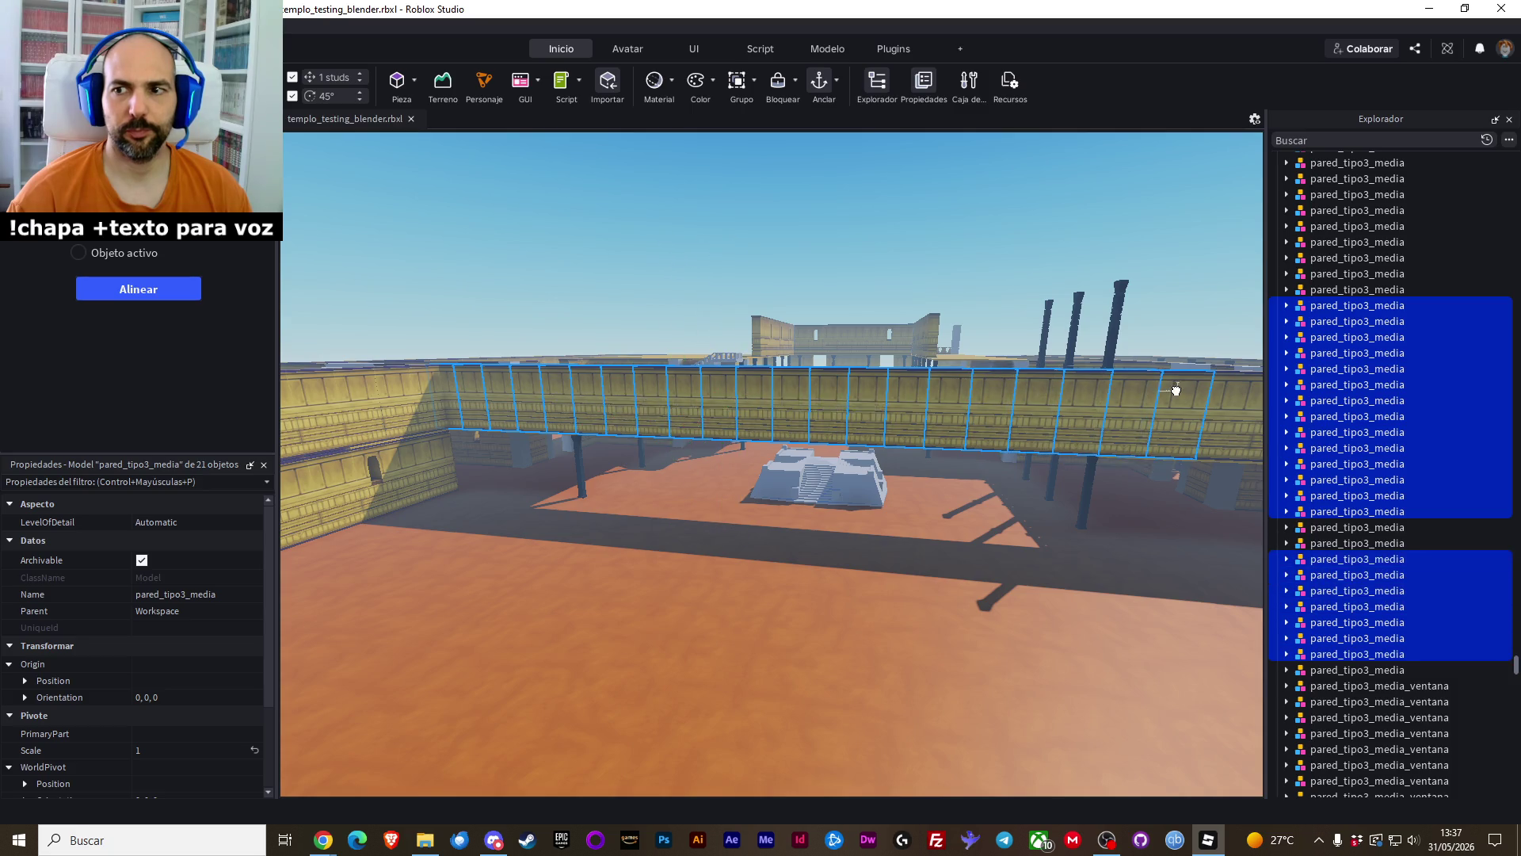
ctrl+click(999, 400)
ctrl+click(972, 393)
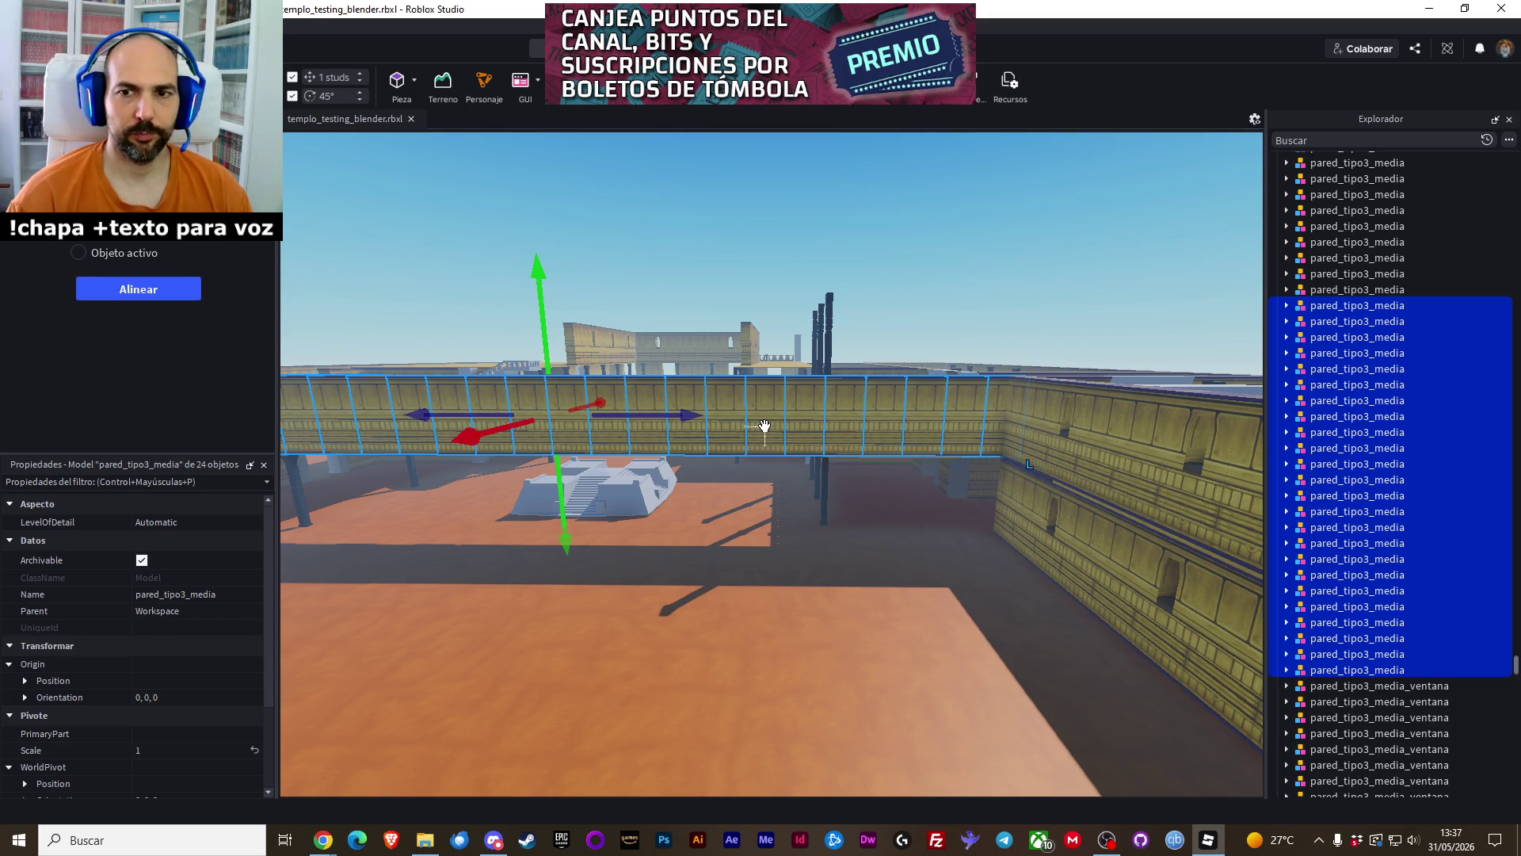
Duplicate the selected walls and lower the copies about 40 studs to ground-floor height
right_click(764, 428)
click(584, 367)
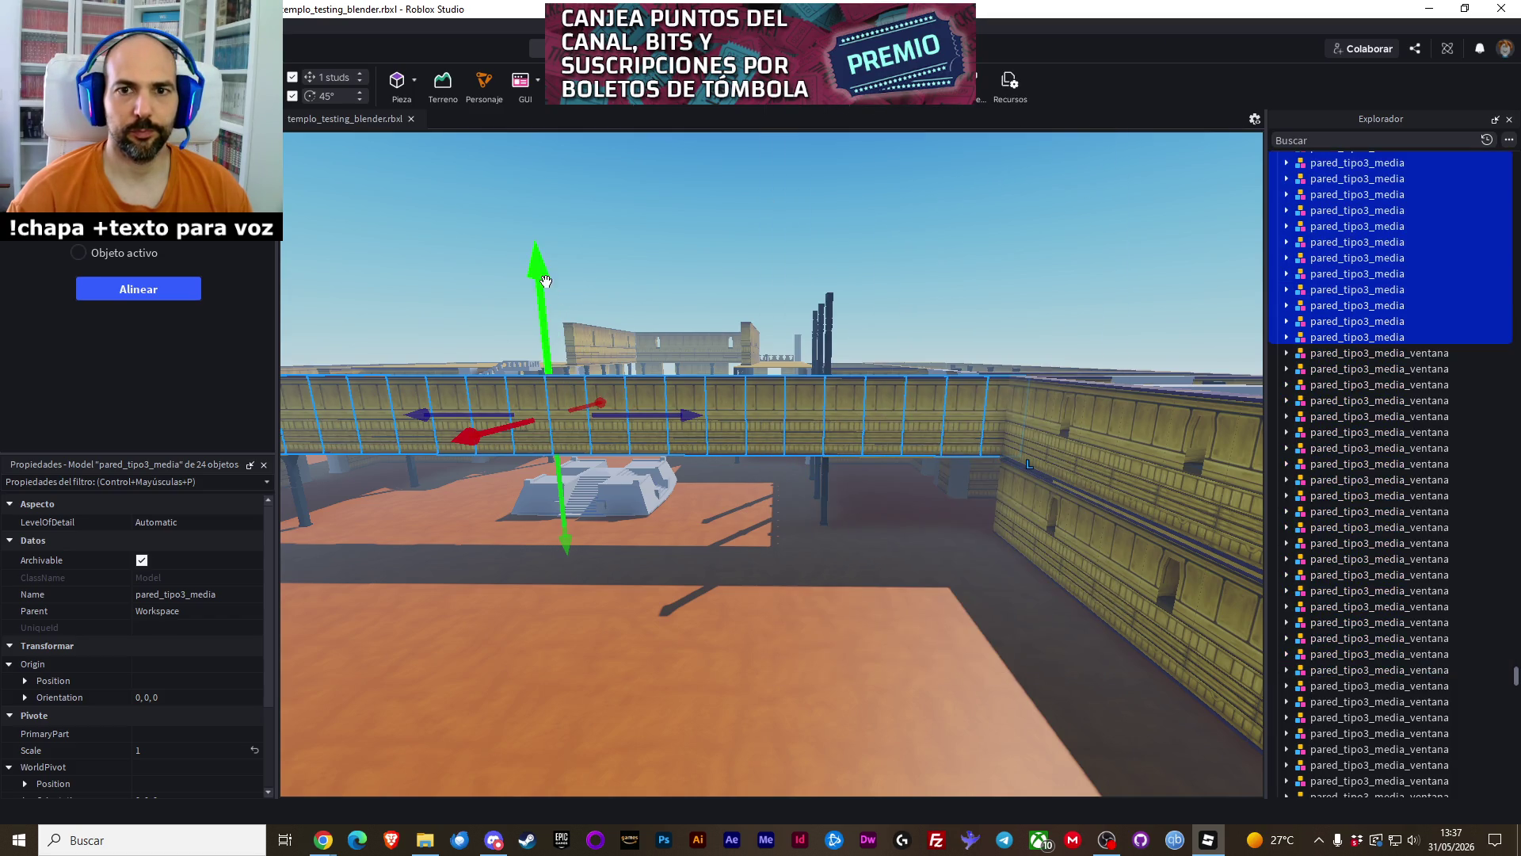
drag(546, 282, 558, 355)
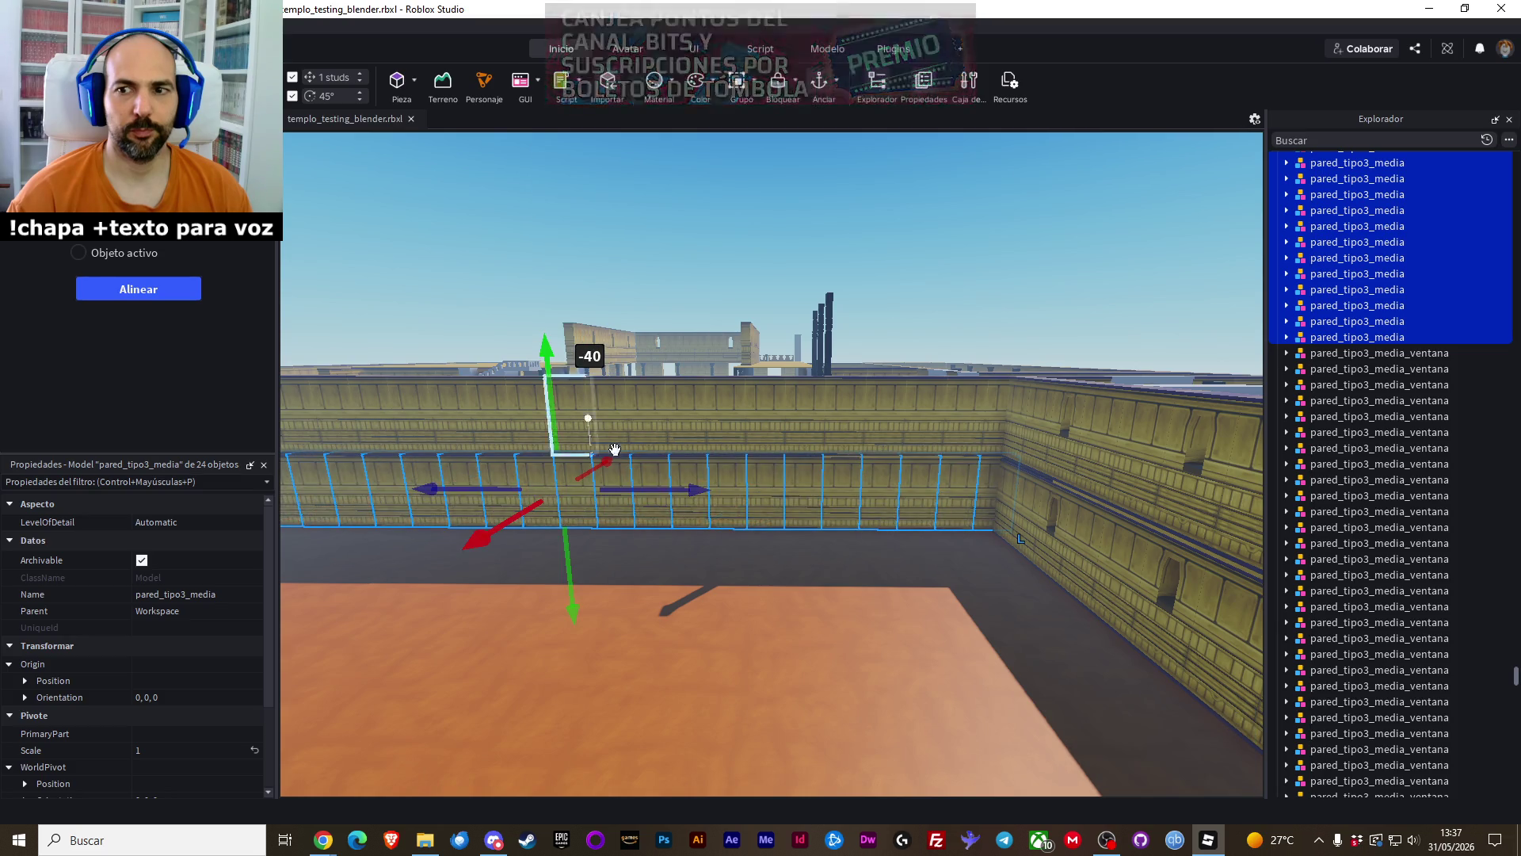
scroll(915, 604, up, 10)
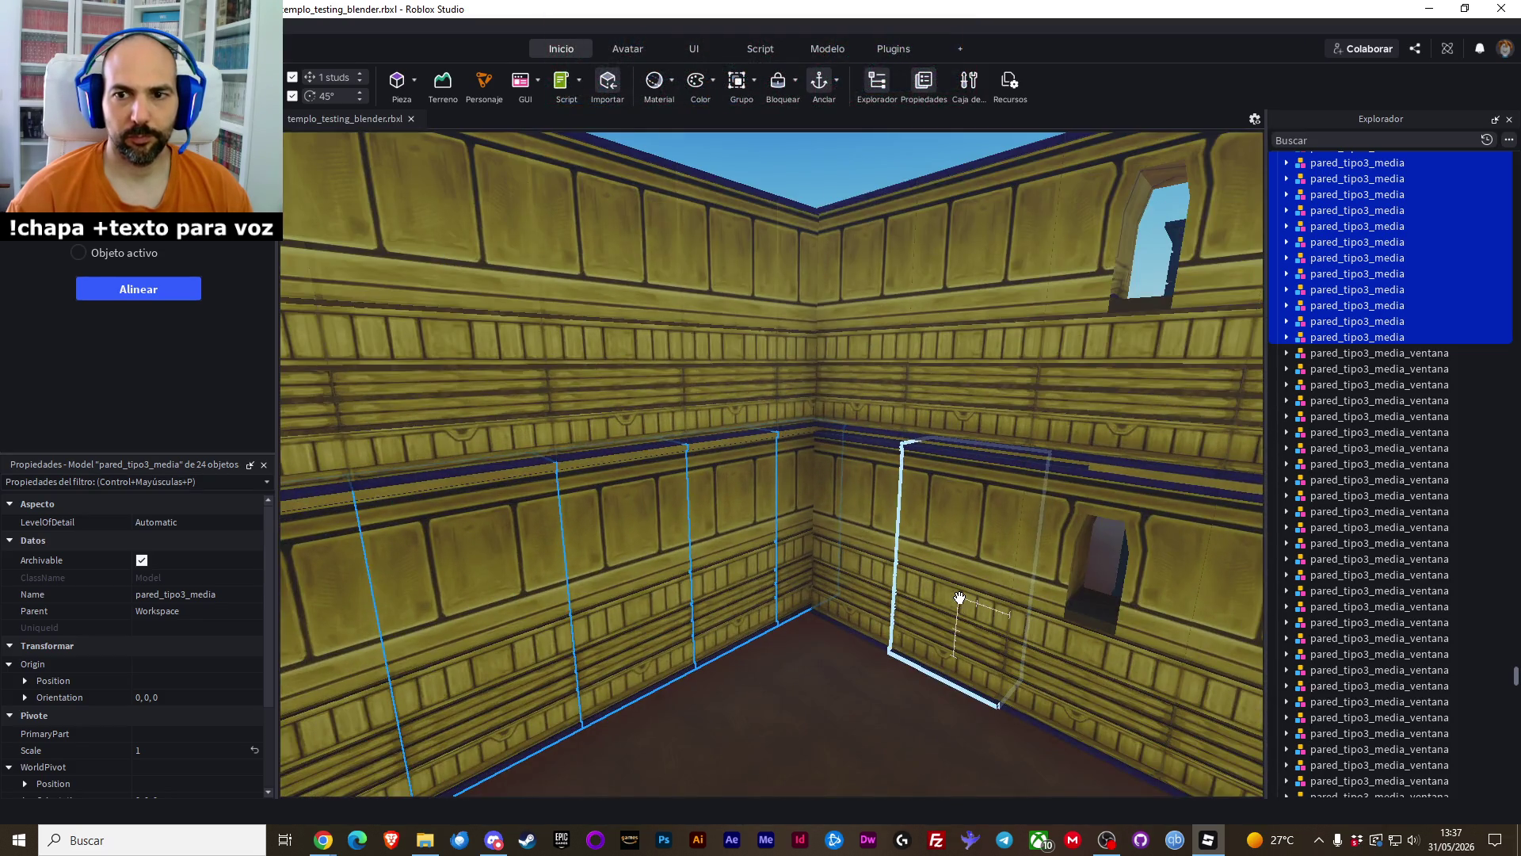
scroll(960, 599, down, 10)
drag(337, 450, 354, 522)
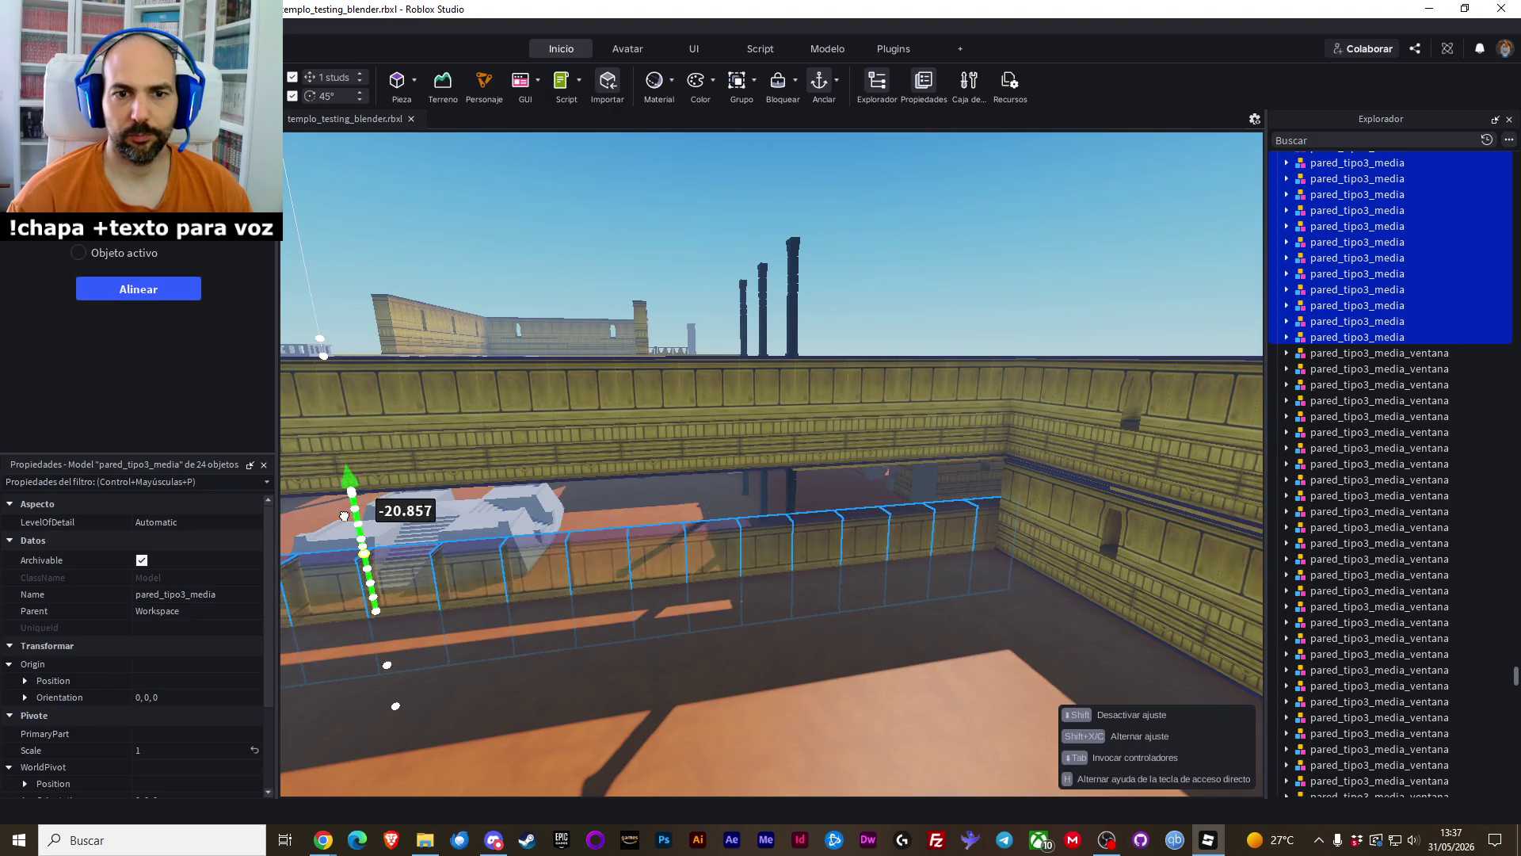
ctrl+click(1006, 485)
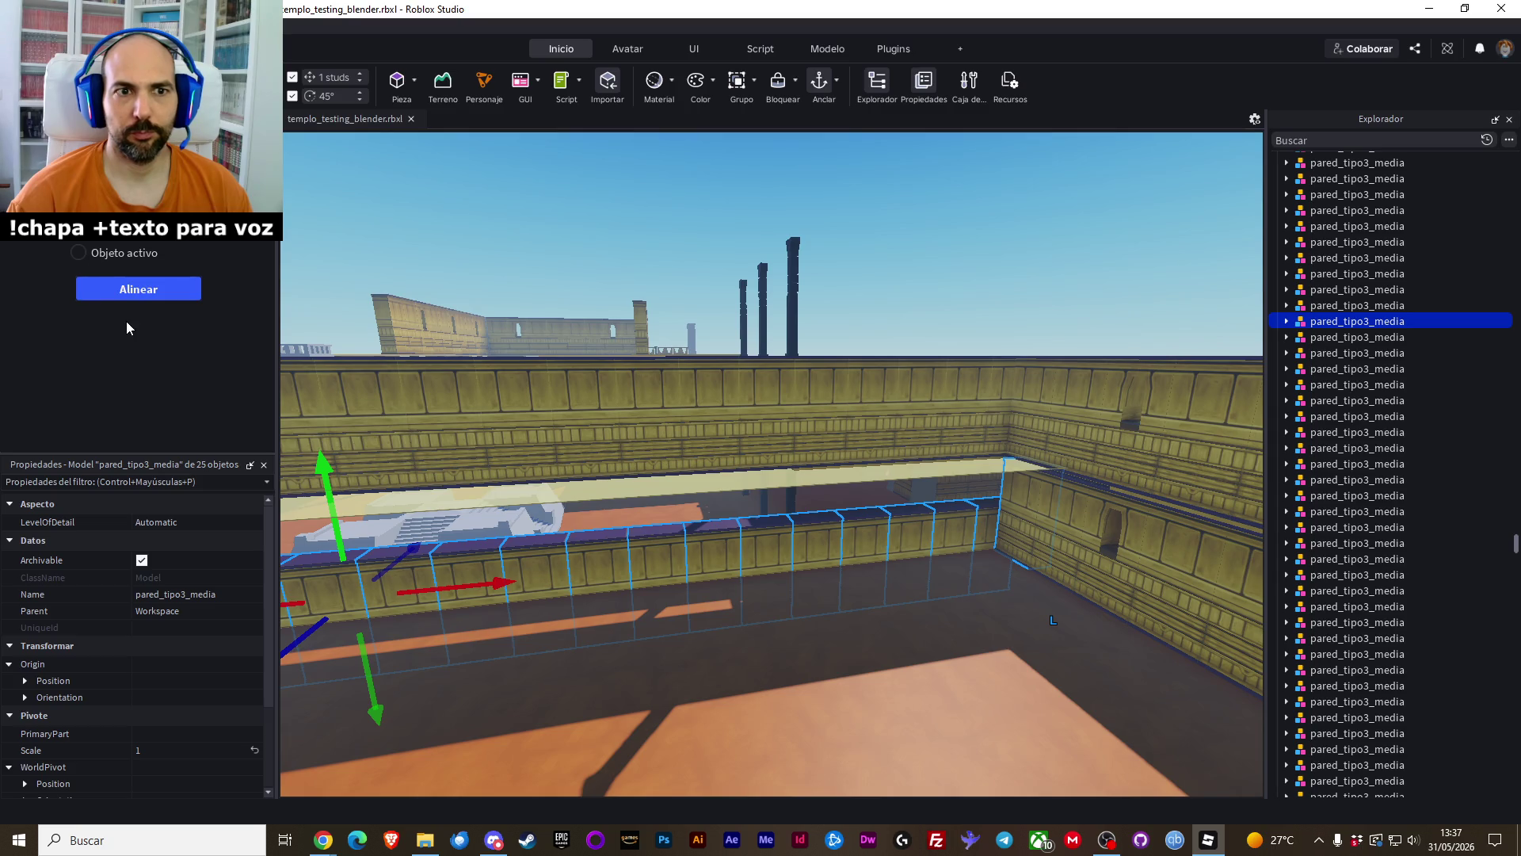
Align the copied wall pieces, clear the selection, and view the temple from above
click(130, 295)
click(599, 634)
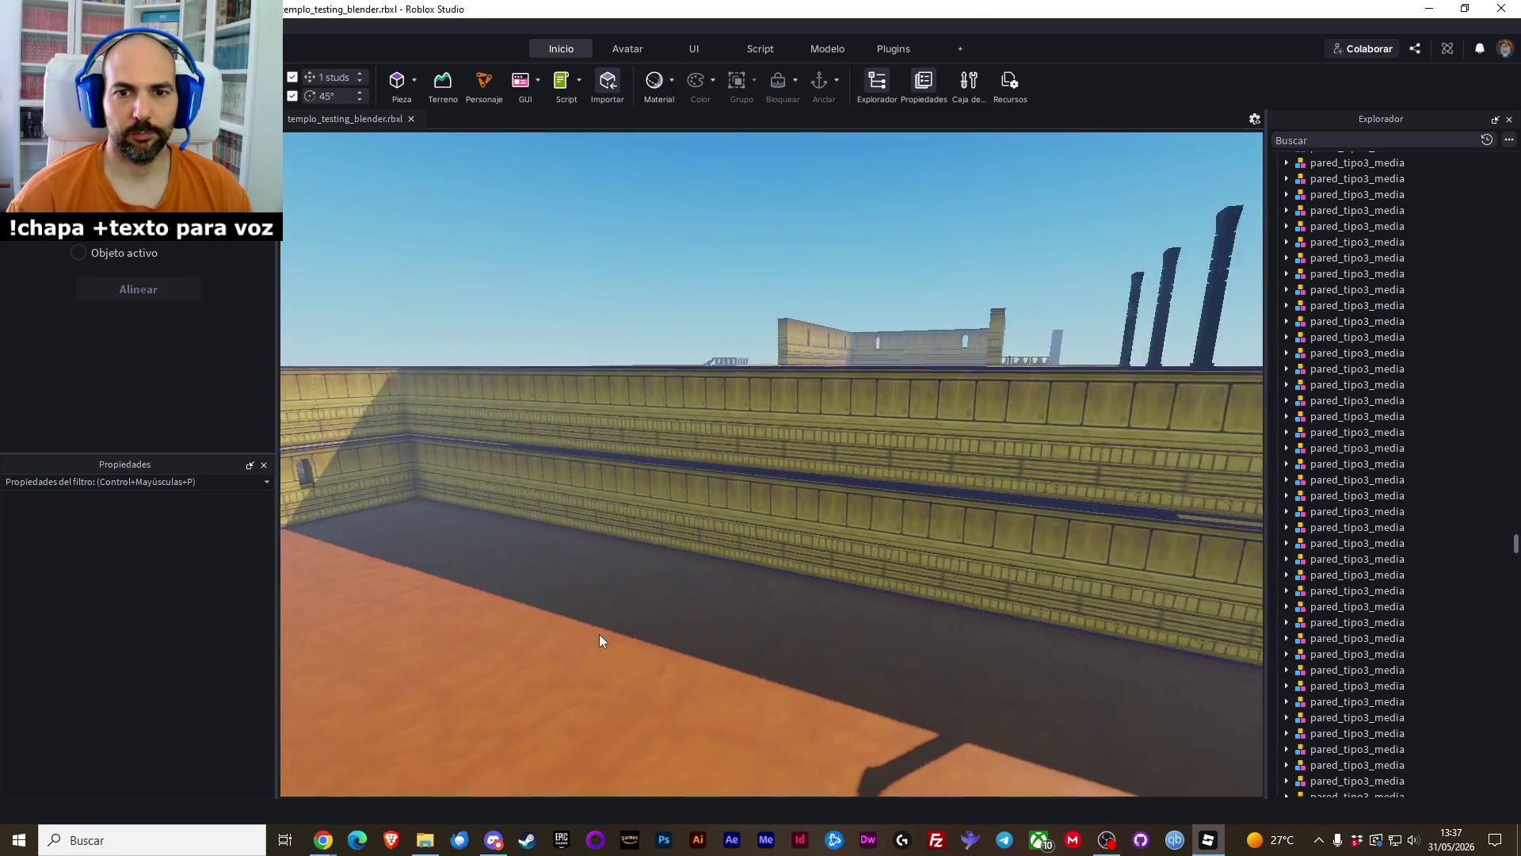
key(a)
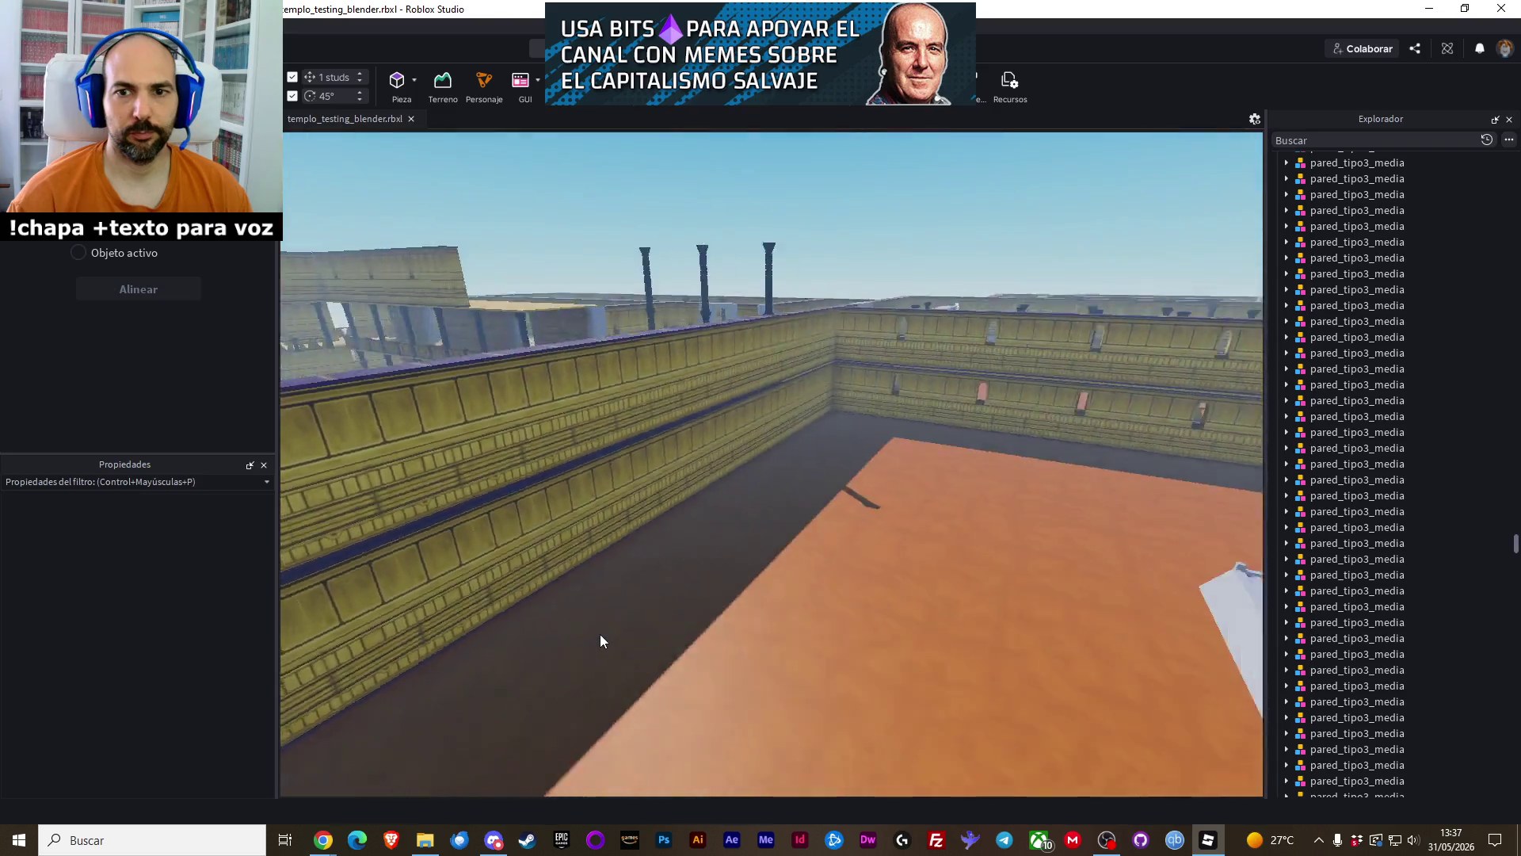
key(e)
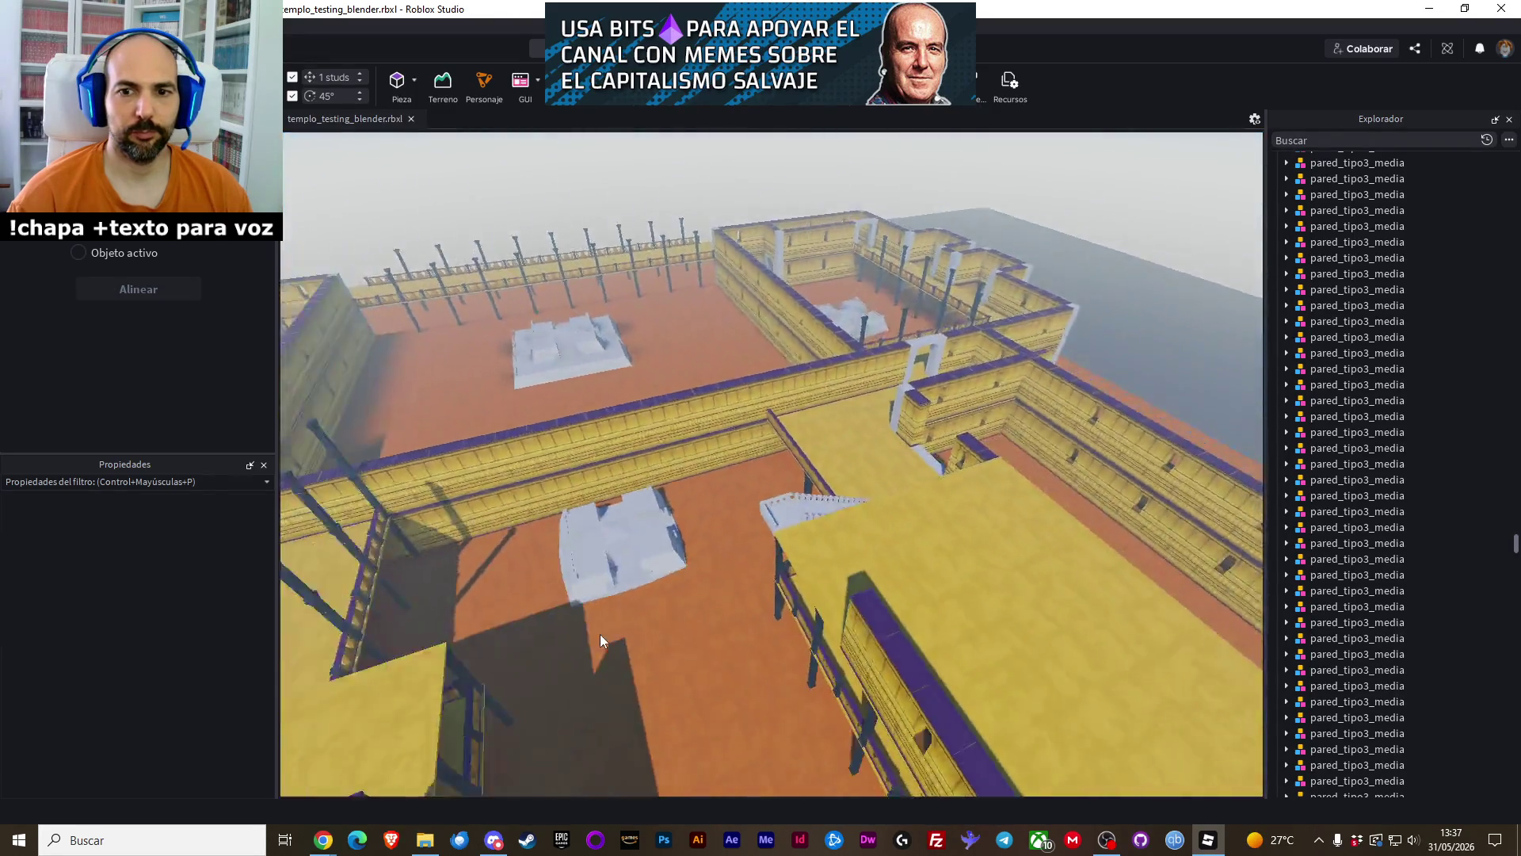
Move altar_grande_tipo1 46 studs toward the dividing wall and deselect it
click(698, 515)
drag(721, 575, 729, 595)
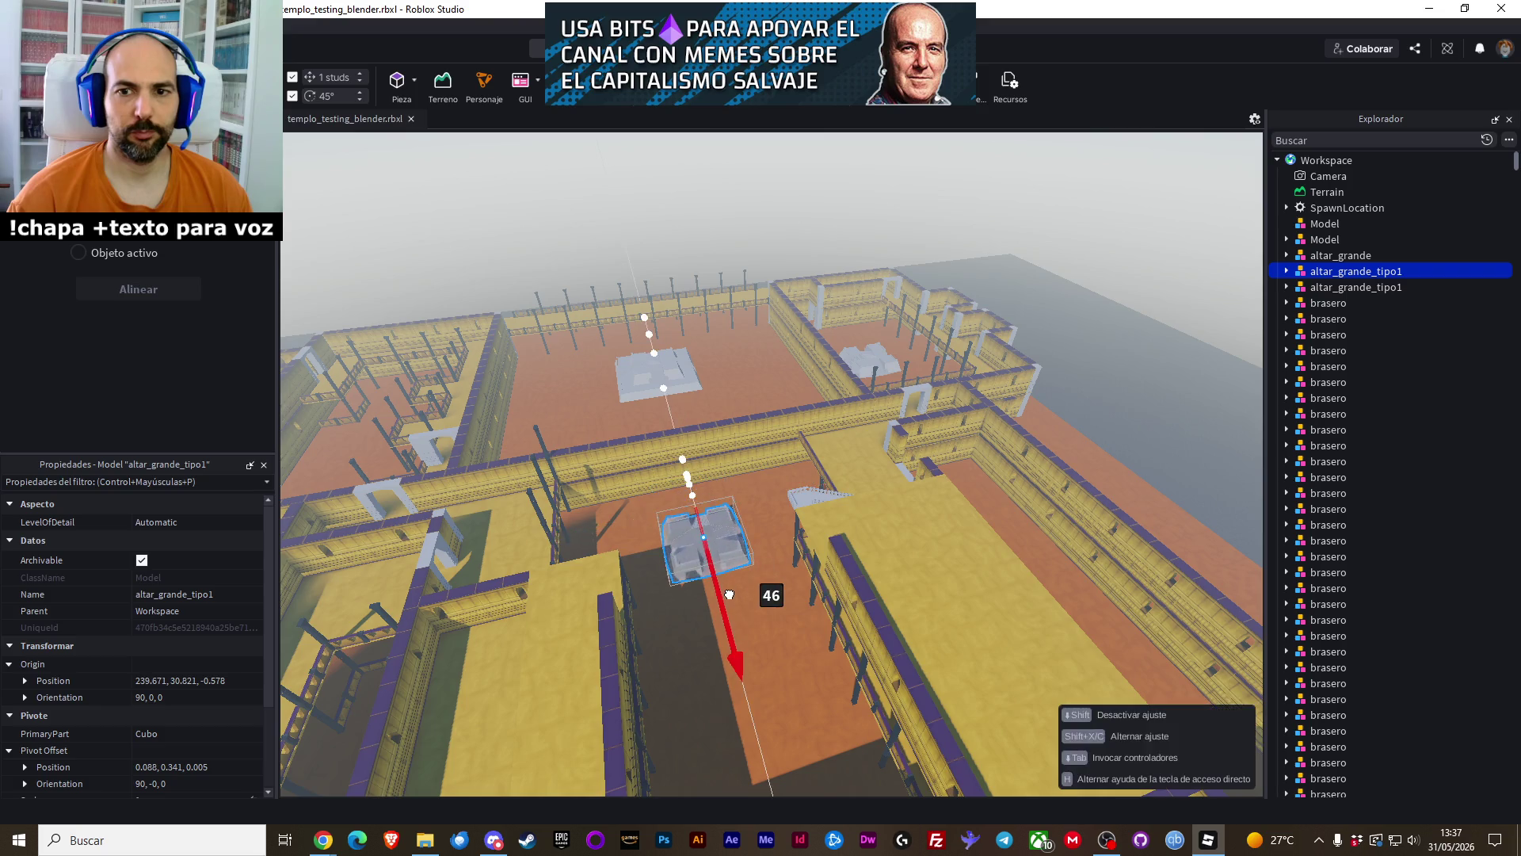
click(772, 481)
scroll(729, 476, up, 5)
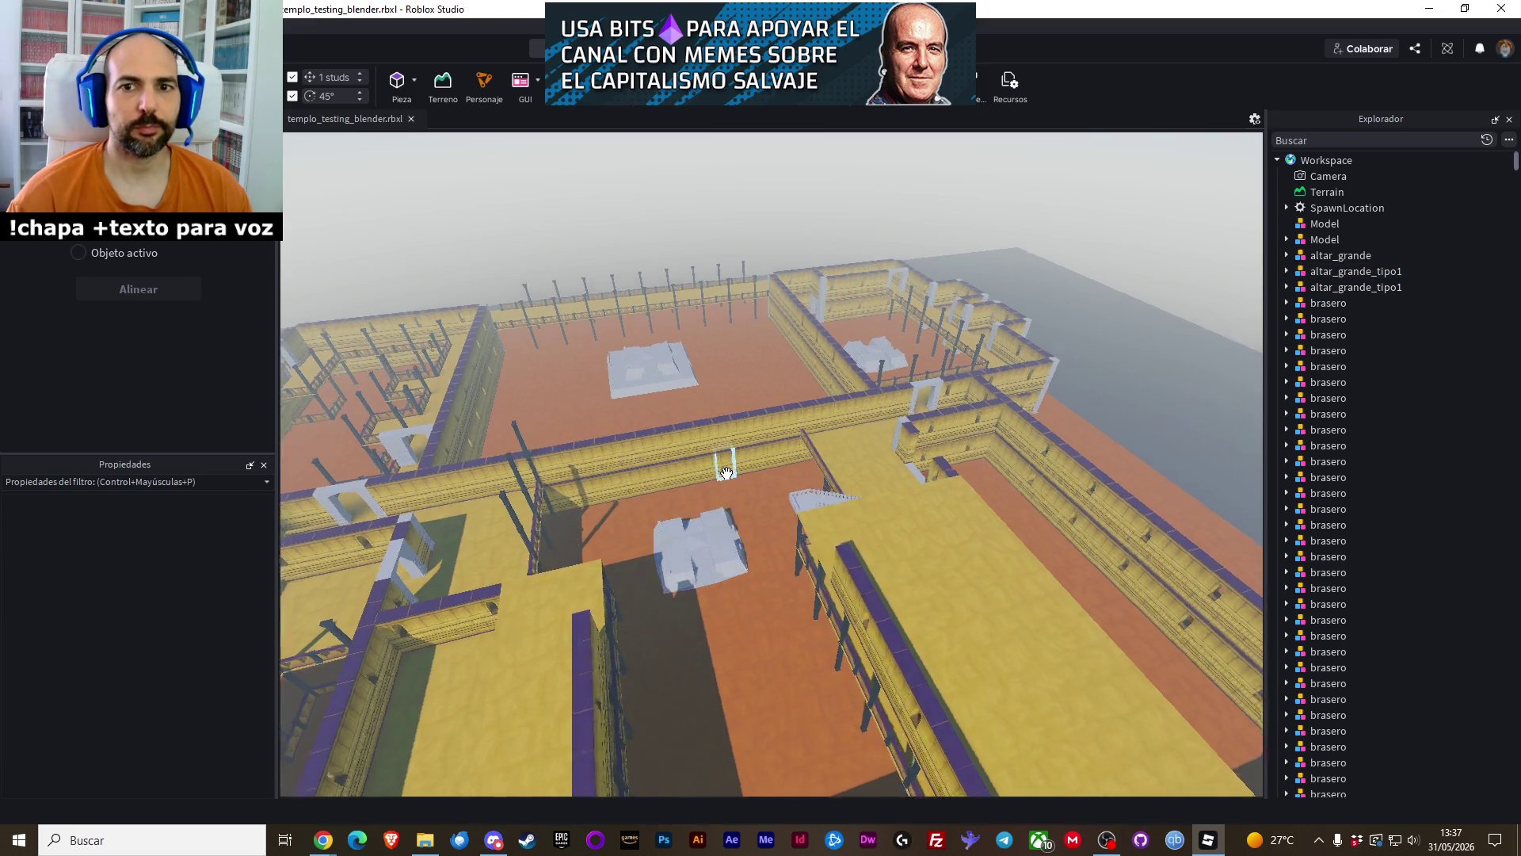
scroll(727, 480, up, 5)
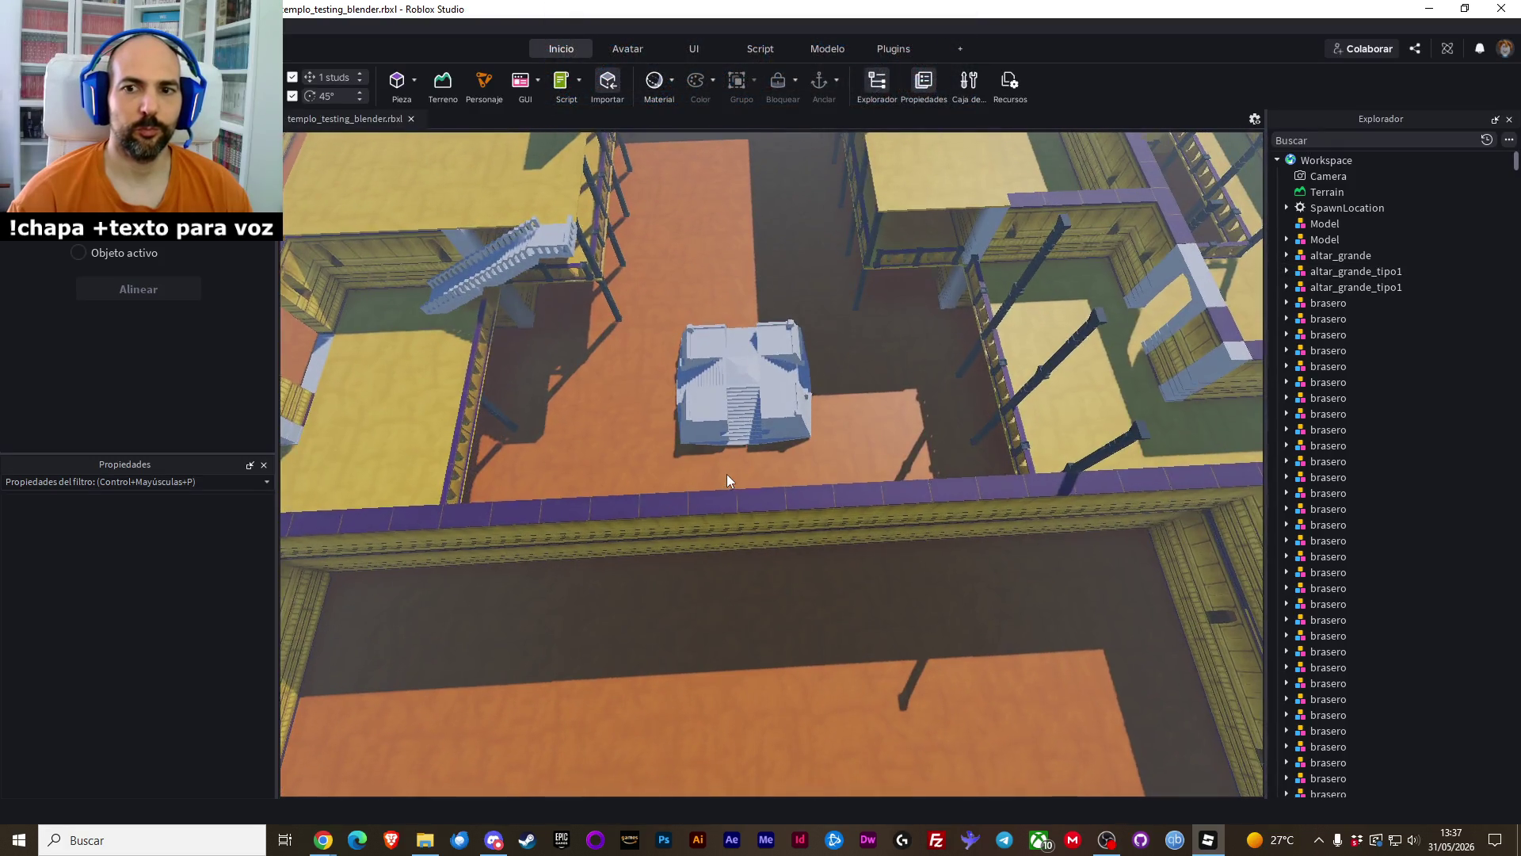
scroll(726, 474, down, 3)
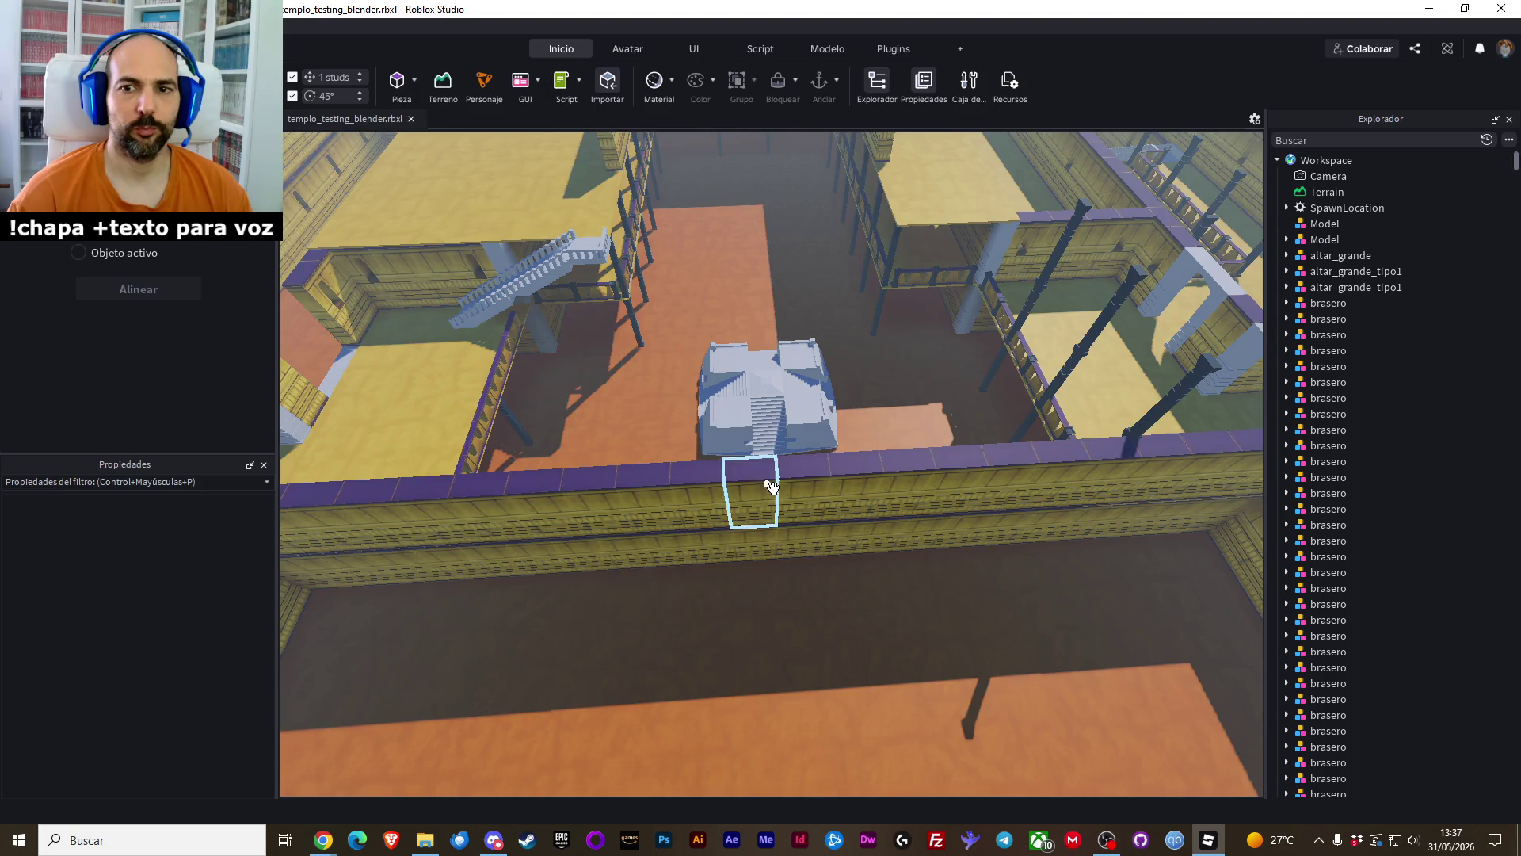
scroll(770, 485, down, 3)
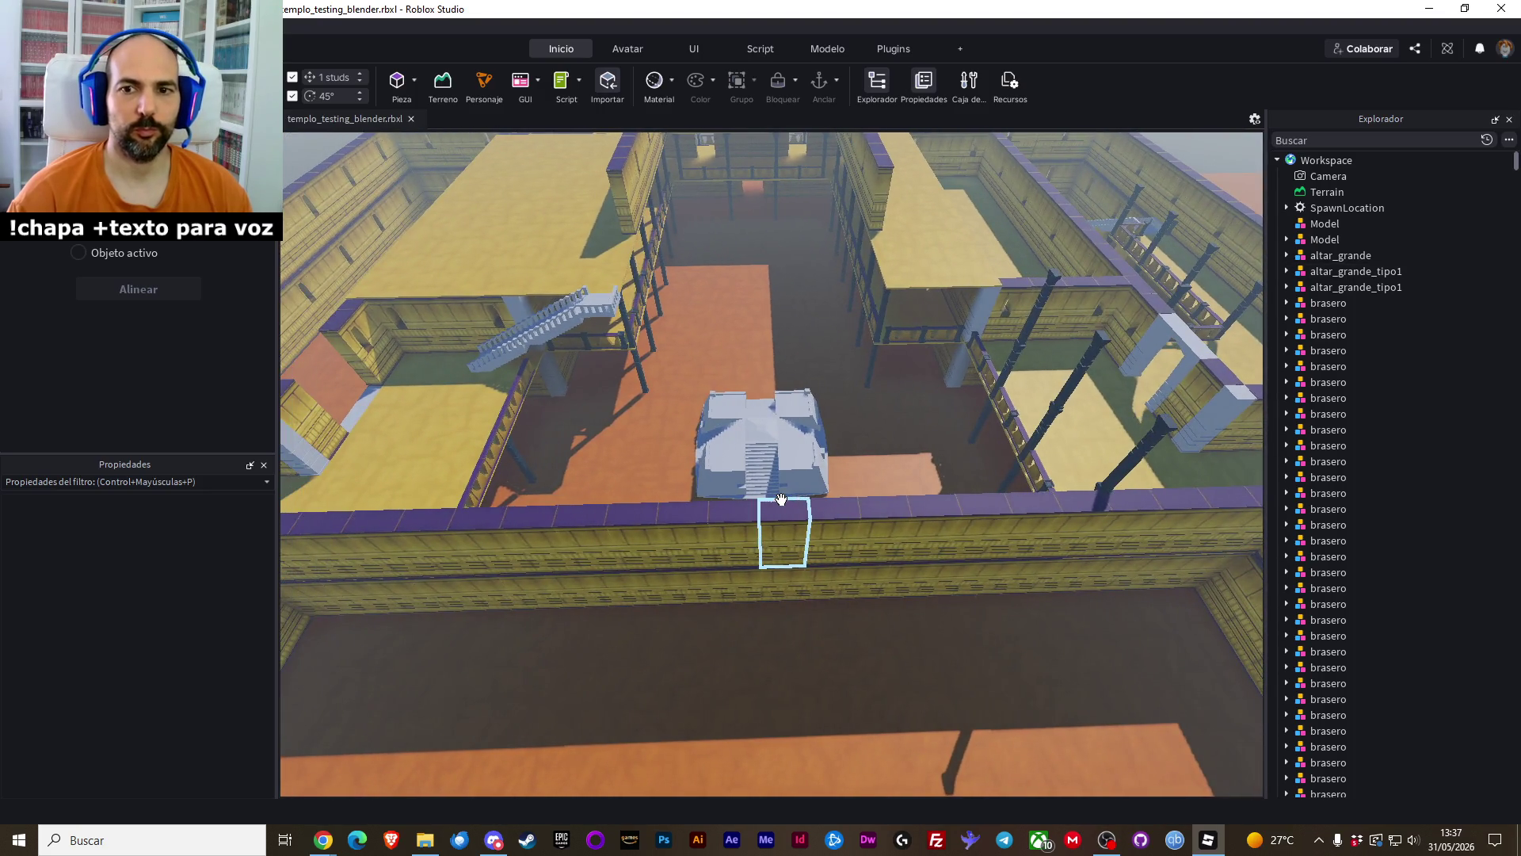
Pull the 12 wall segments in front of the altar 34 studs away from it
click(780, 499)
ctrl+click(743, 512)
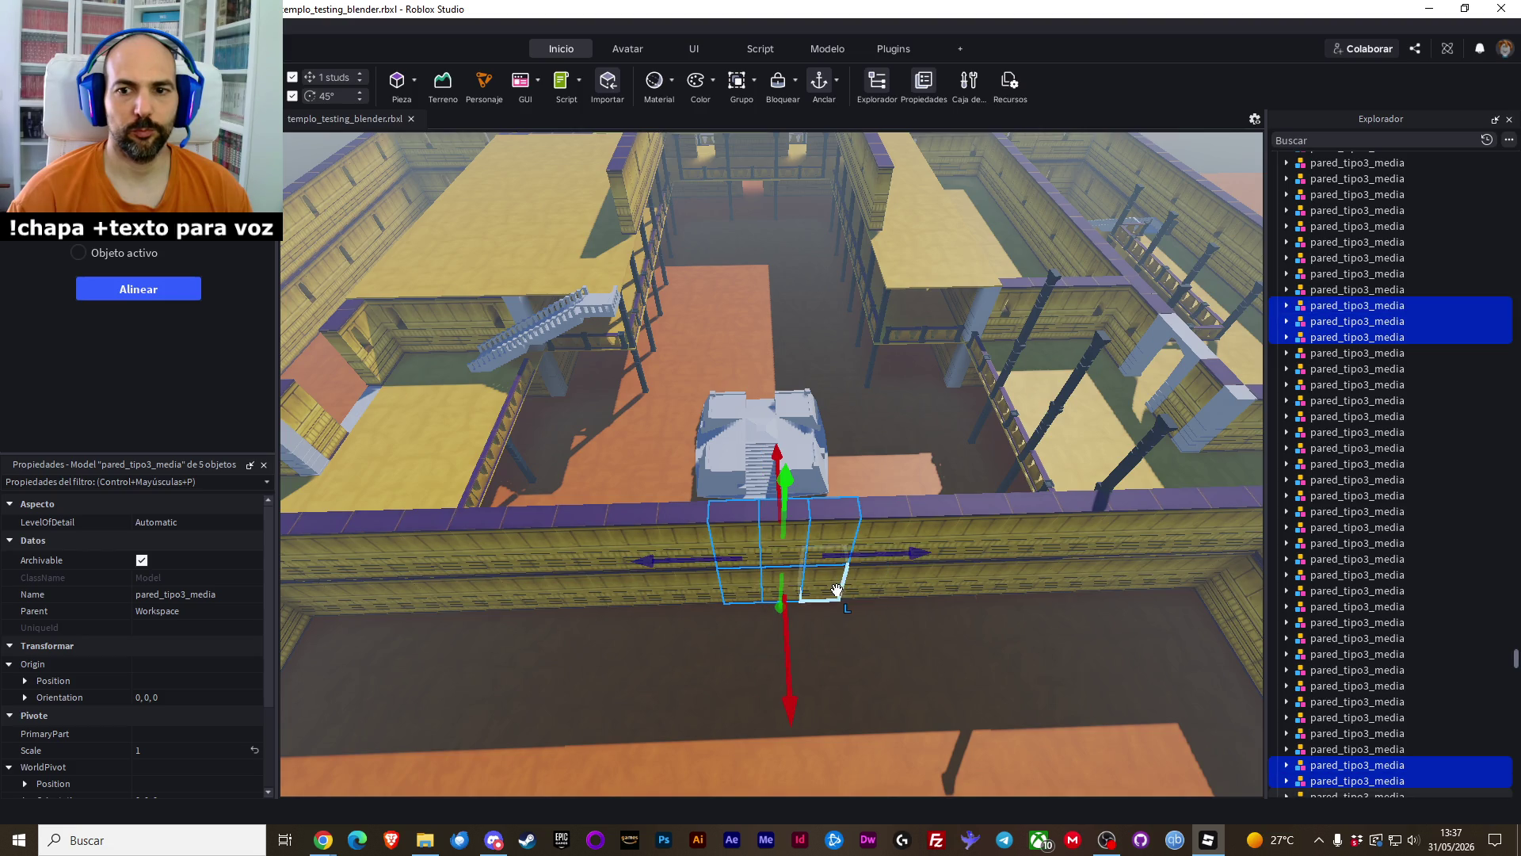
ctrl+click(642, 542)
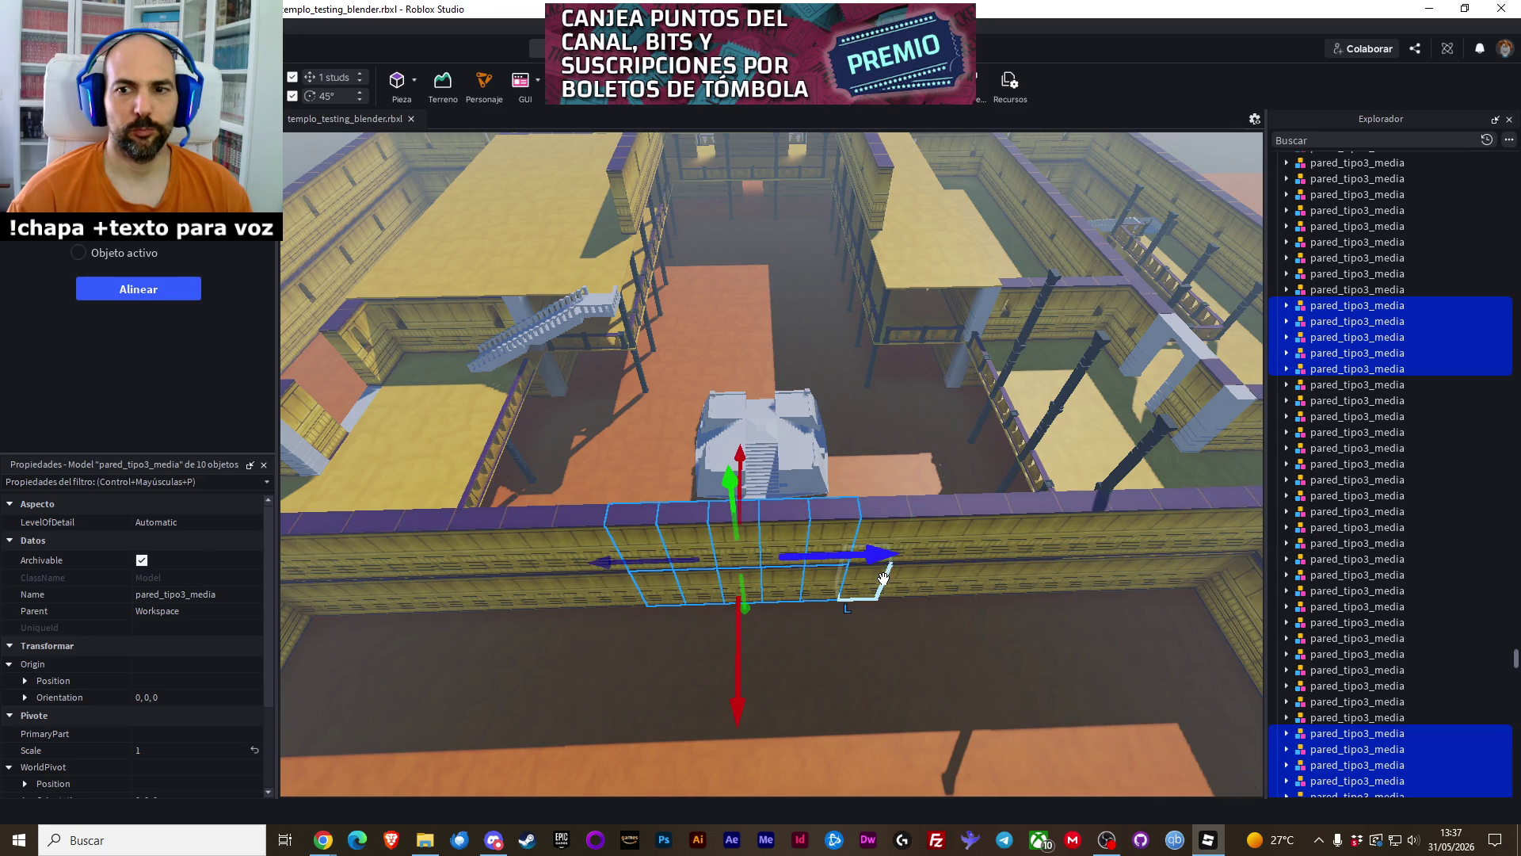
ctrl+click(886, 528)
ctrl+click(874, 597)
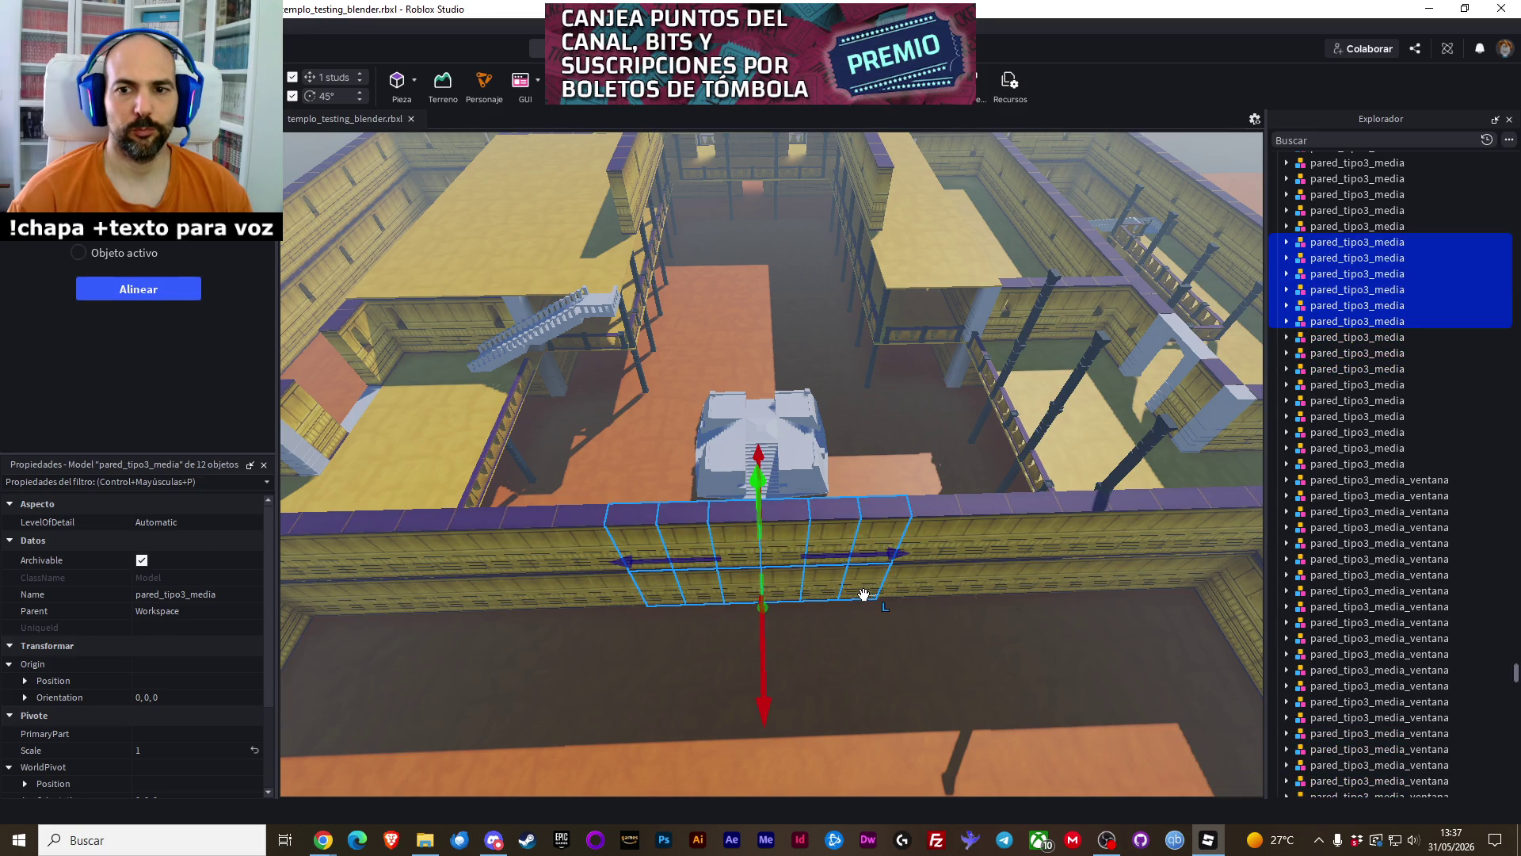
drag(754, 632, 762, 710)
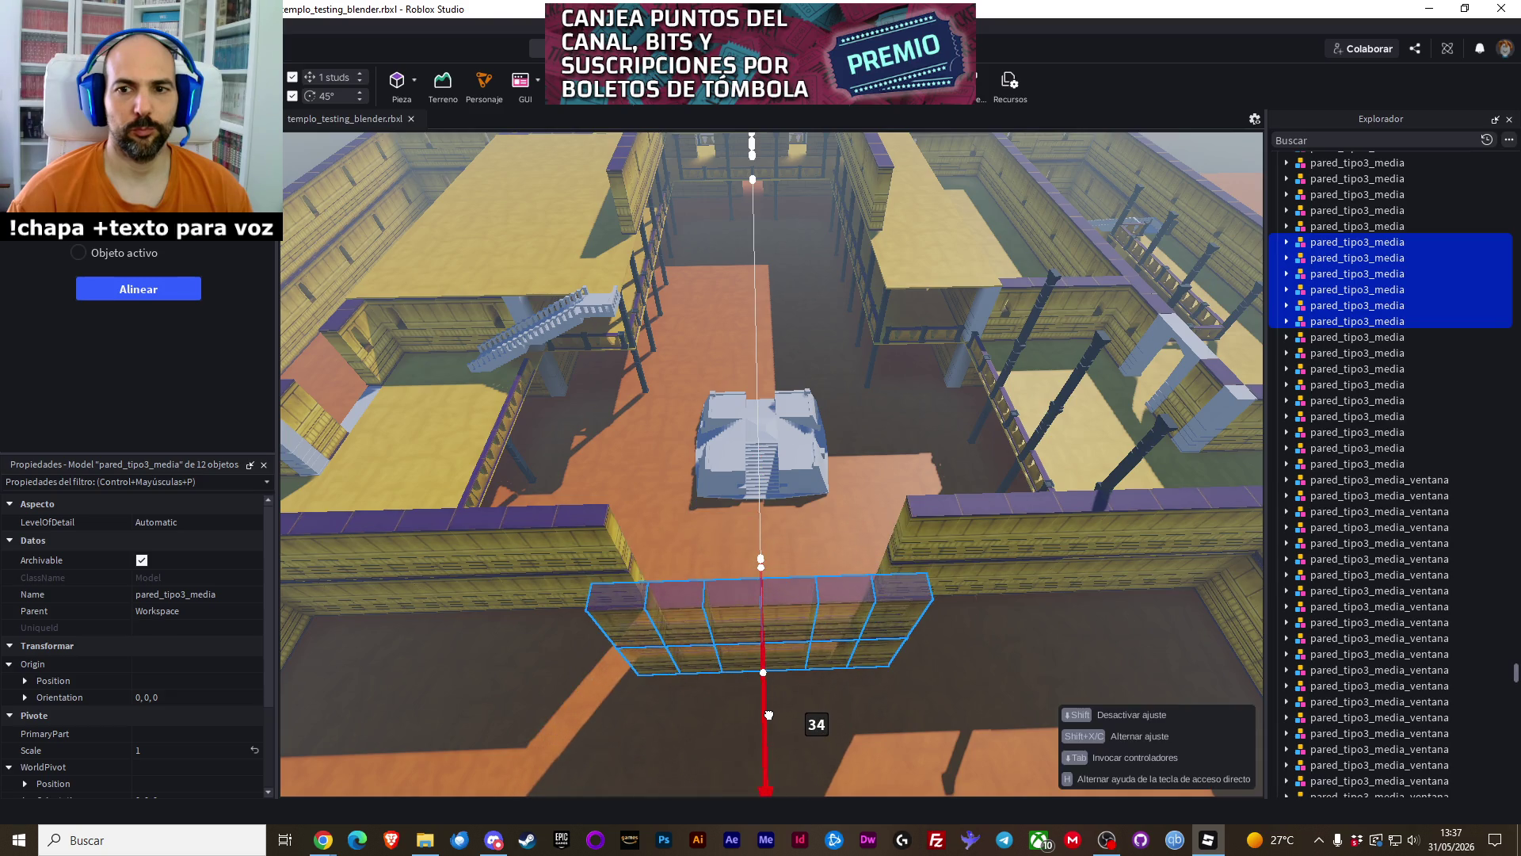
Shift altar_grande_tipo1 about 24 studs along X
click(603, 440)
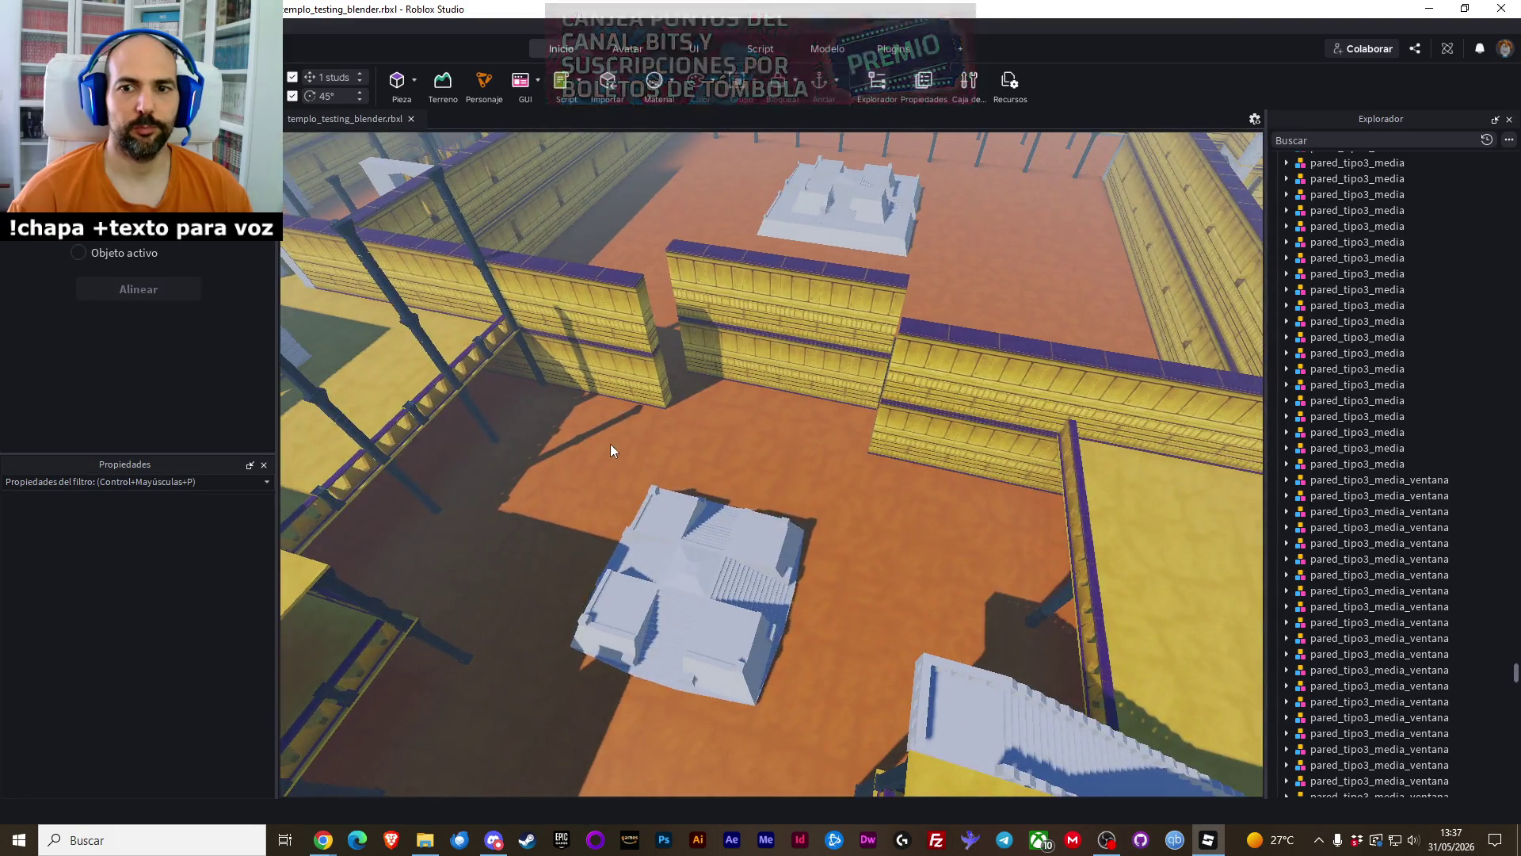
click(686, 543)
drag(728, 507, 746, 461)
Deselect the altar and zoom out to a top overview of the new walls and altars
click(892, 564)
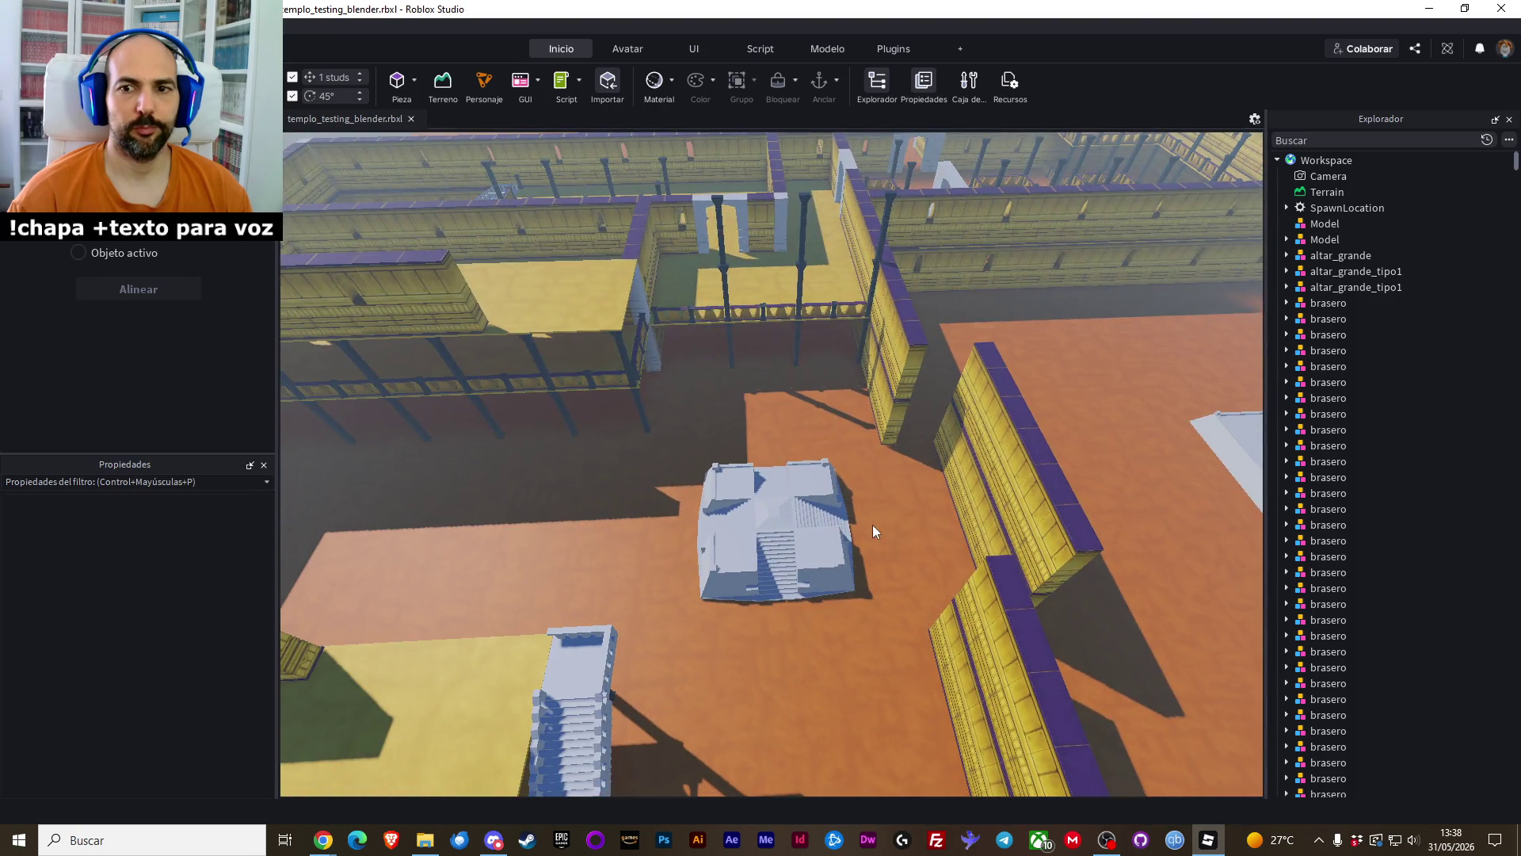
scroll(884, 468, down, 2)
scroll(885, 469, down, 2)
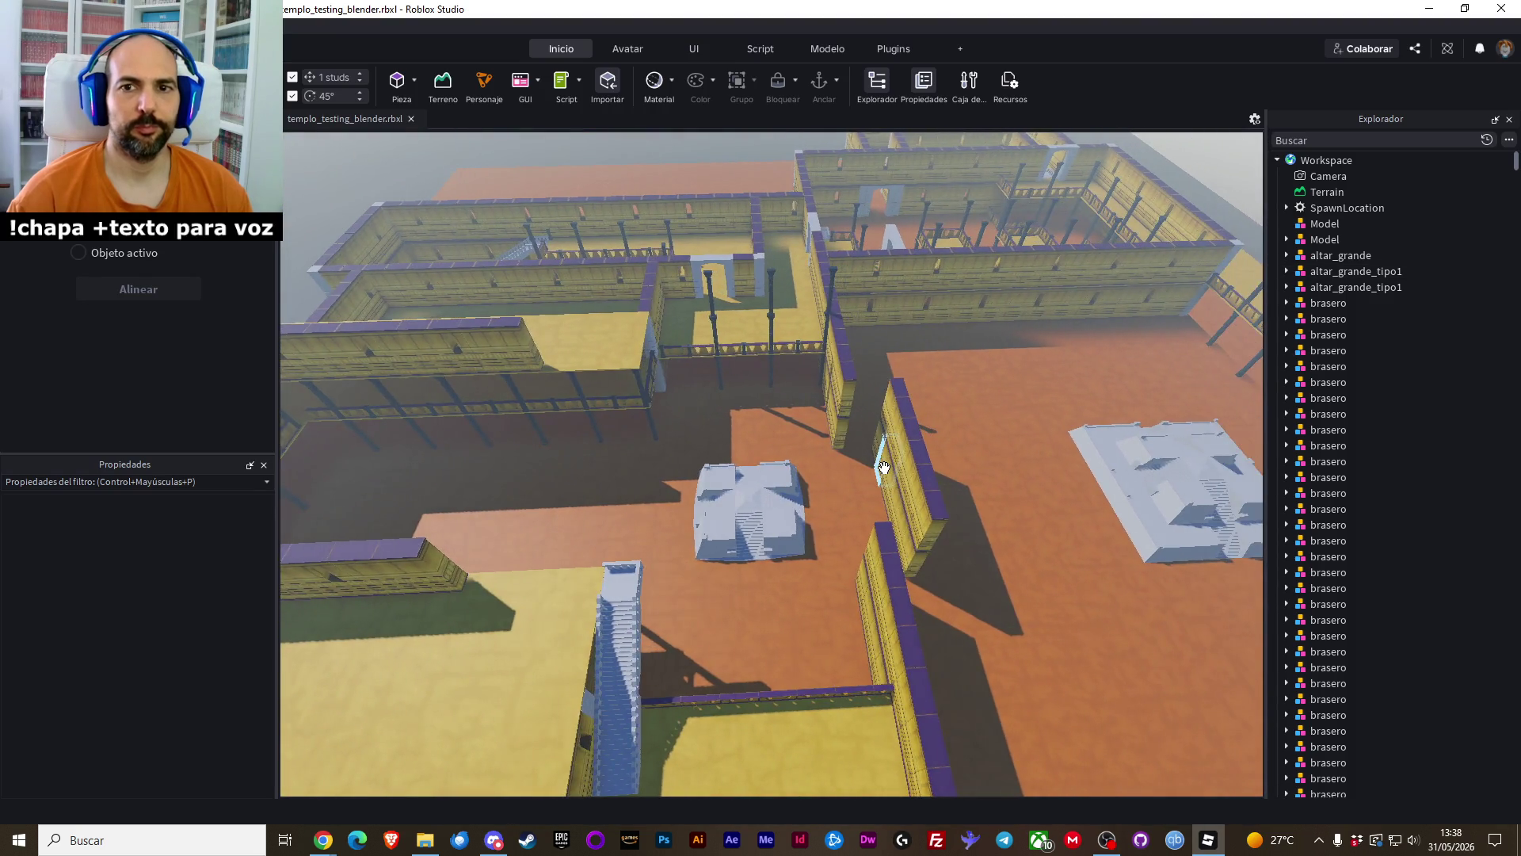
drag(839, 477, 792, 467)
scroll(792, 467, down, 10)
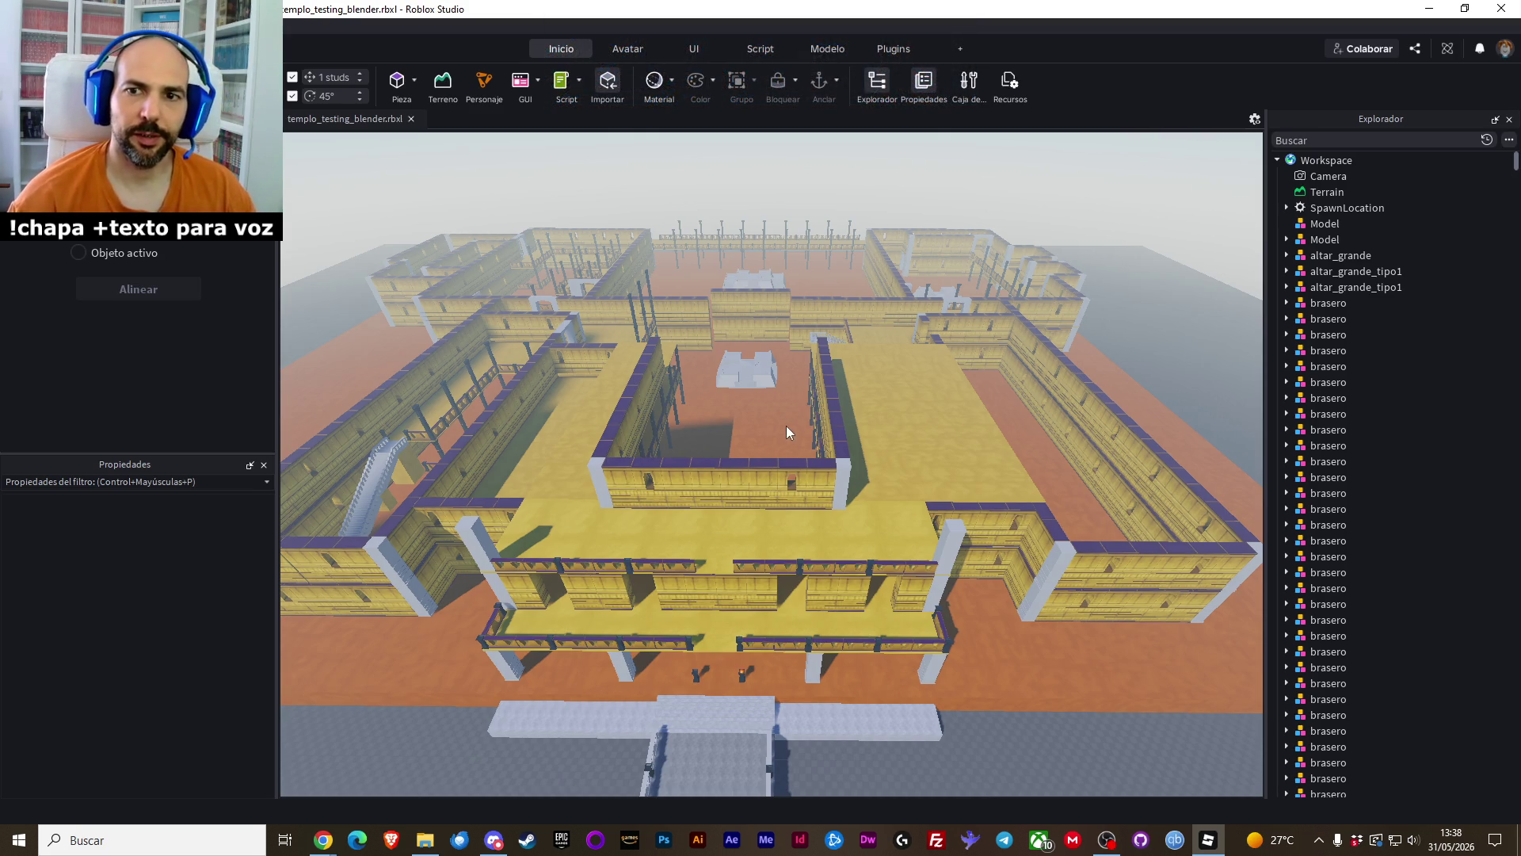
key(a)
key(d)
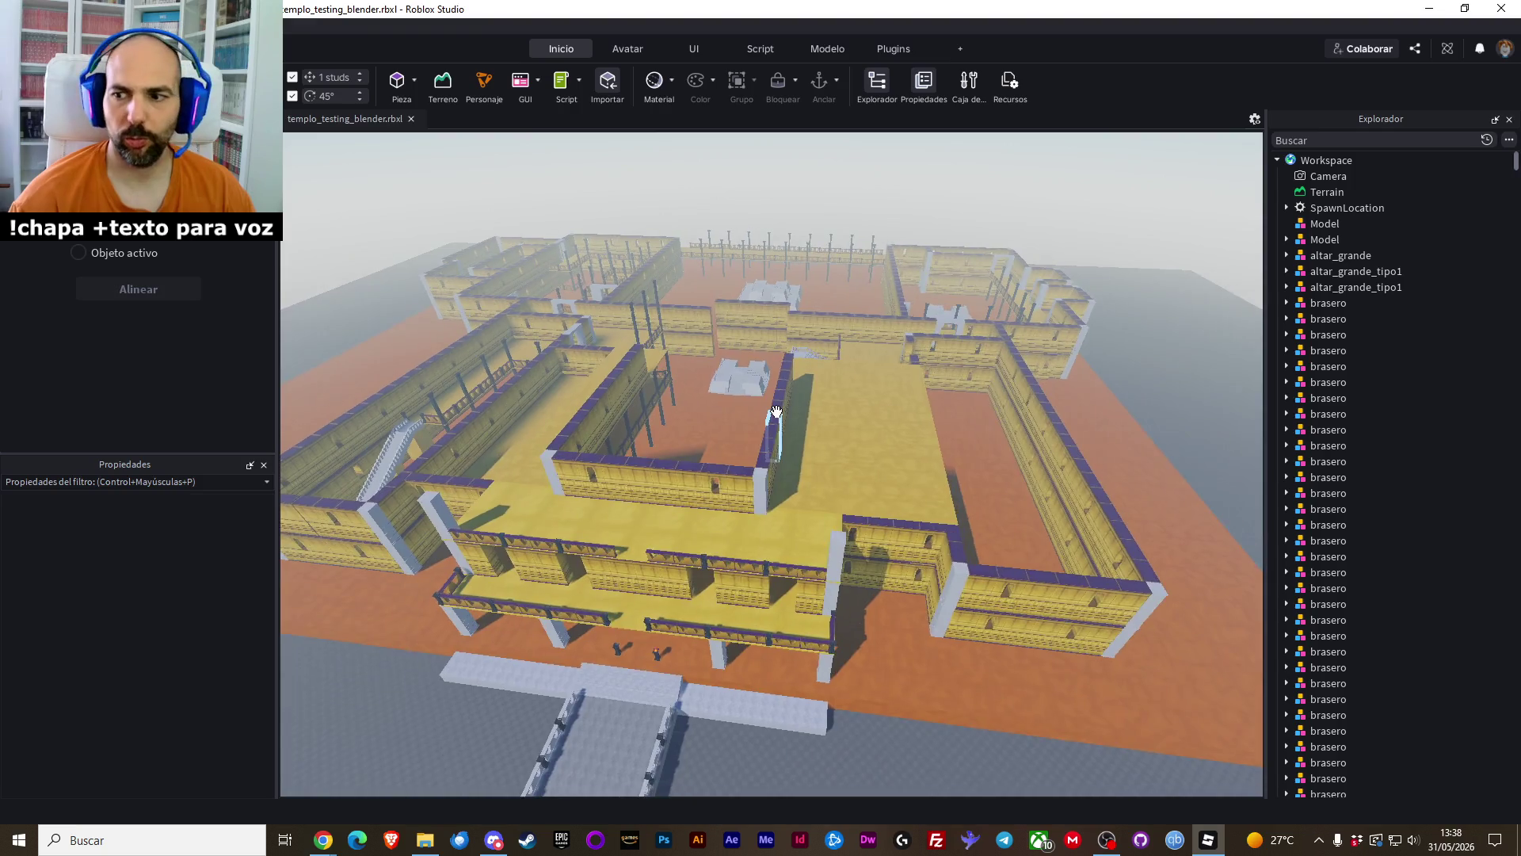